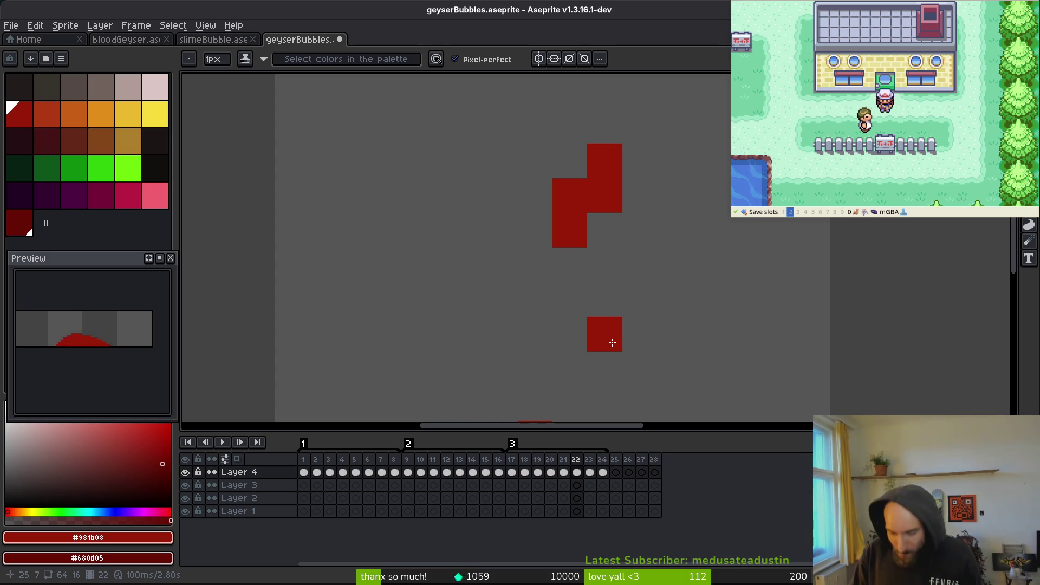
Step: On frame 22, shift the small red splash piece up and right and add two red pixels at its top
scroll(612, 343, down, 5)
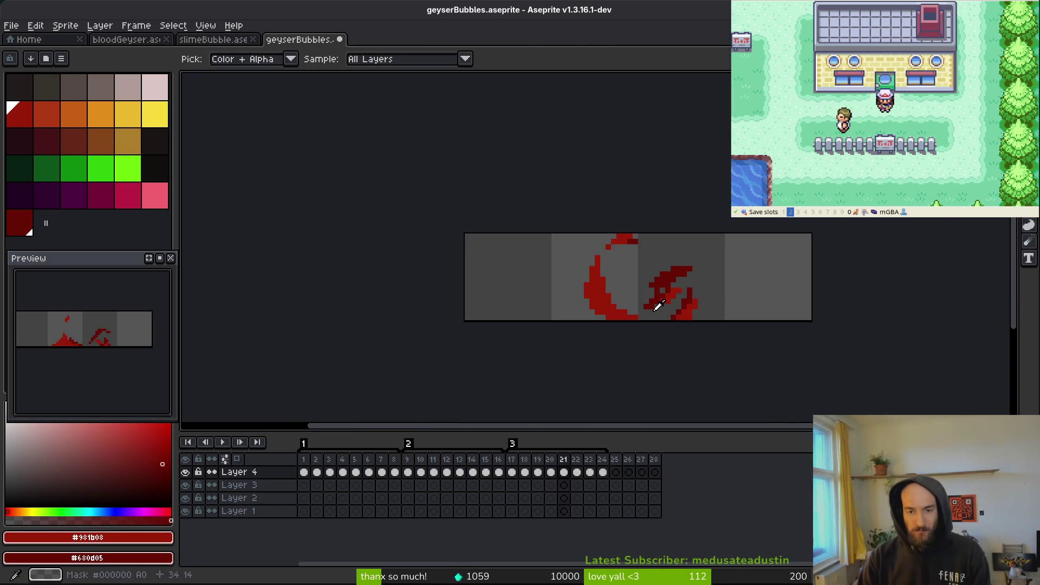
scroll(617, 257, up, 2)
key(m)
drag(522, 203, 627, 291)
drag(572, 245, 590, 228)
key(ctrl+d)
key(b)
click(618, 194)
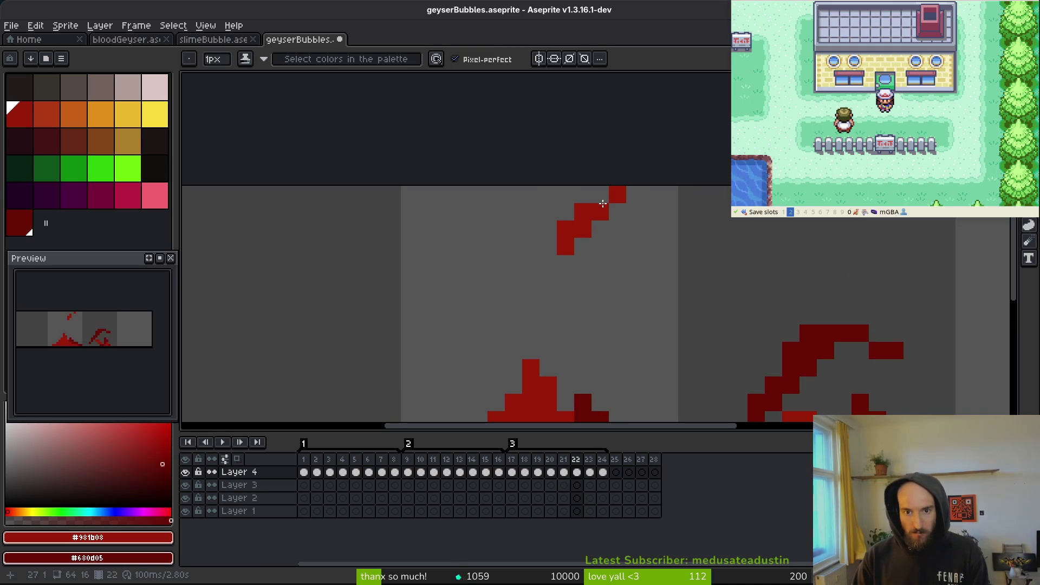
click(602, 198)
Step: Draw a short stair-step red stroke on frame 23
scroll(632, 243, down, 3)
key(period)
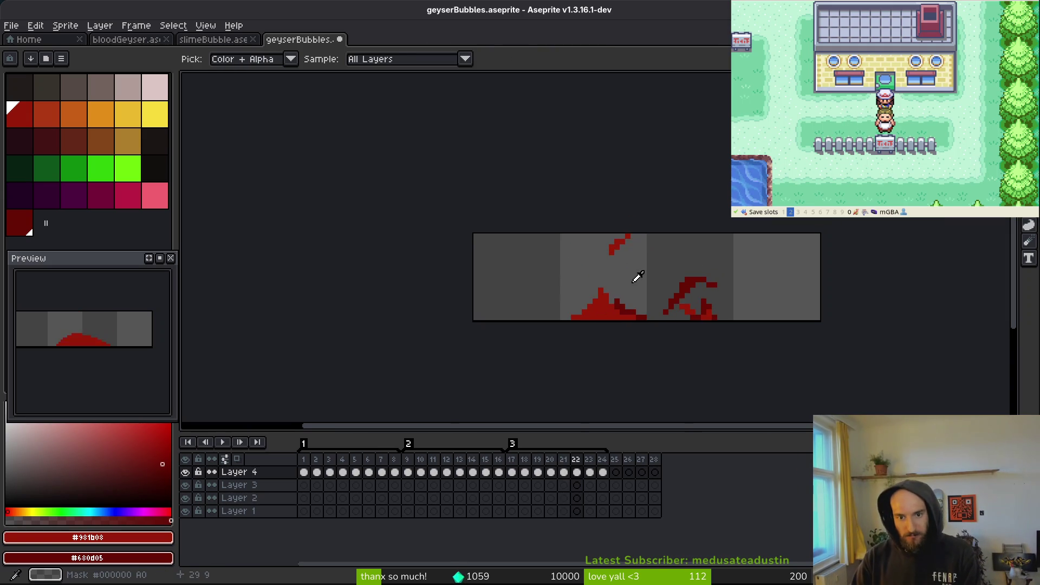
scroll(618, 283, up, 3)
drag(577, 276, 591, 238)
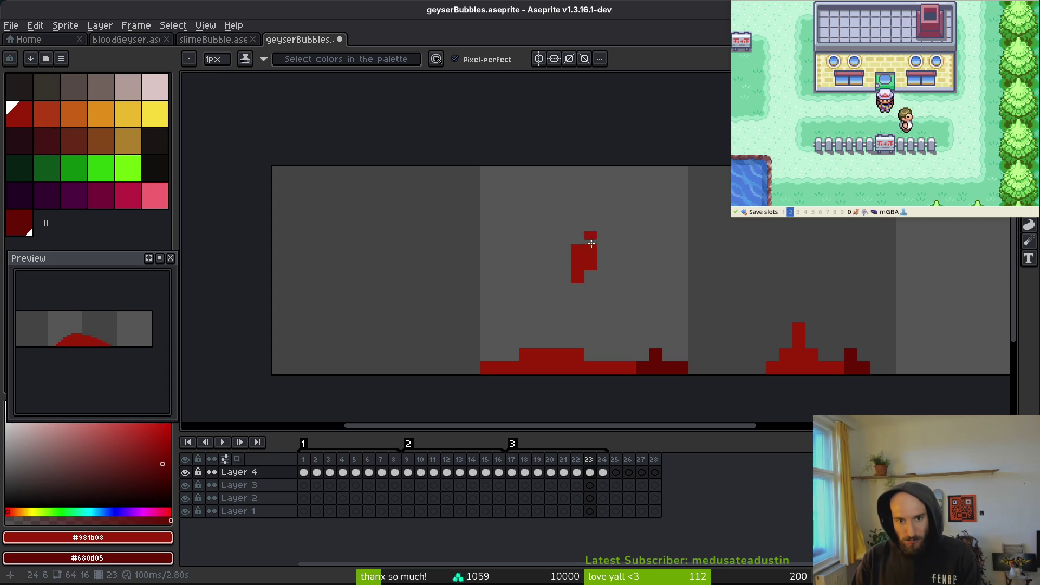
key(e)
Step: Compare against frame 22, then nudge frame 23's red stroke slightly into place
key(i)
key(comma)
scroll(666, 281, down, 3)
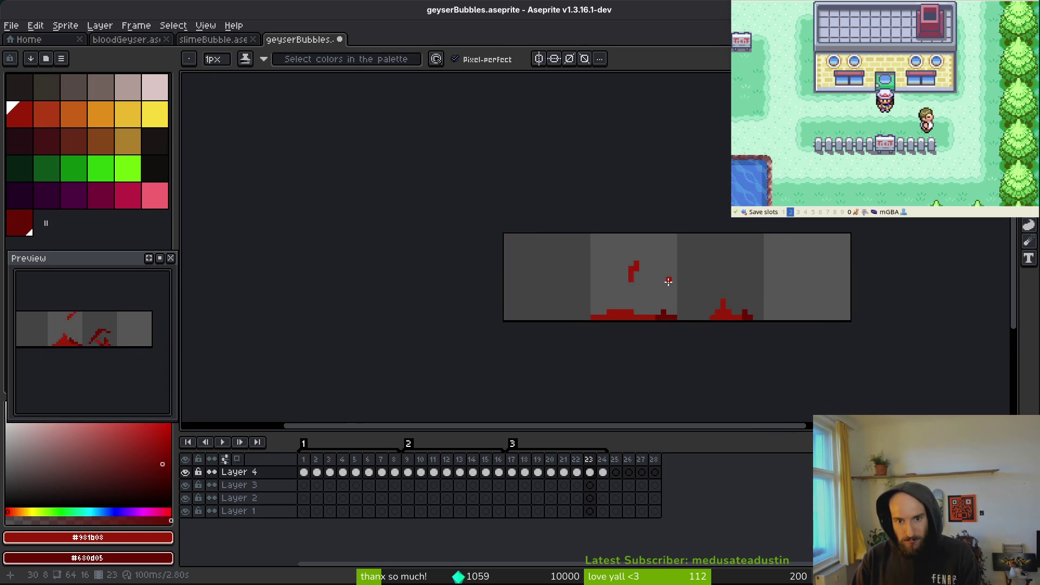
key(period)
key(m)
drag(616, 259, 657, 280)
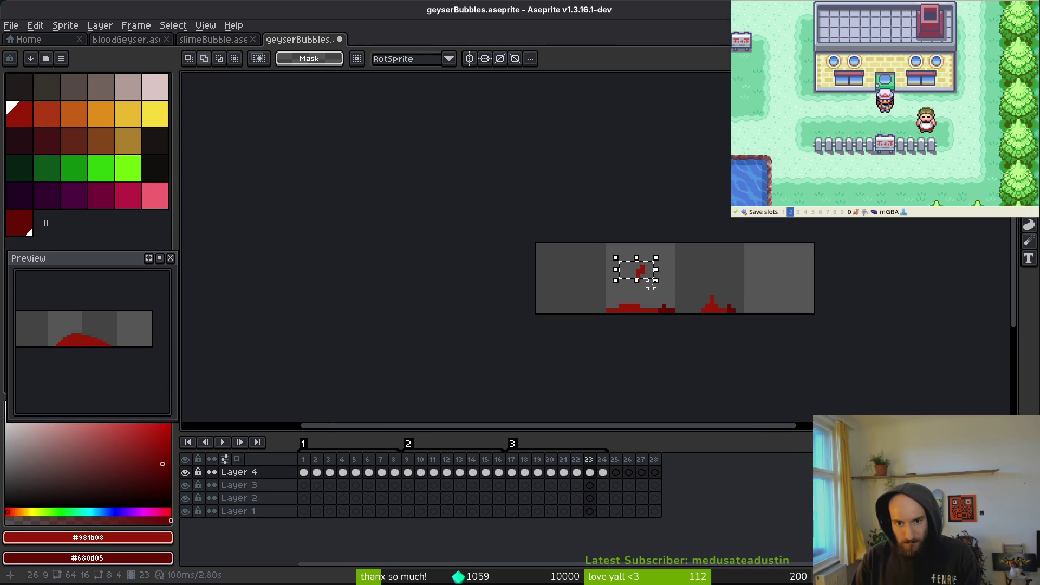
scroll(646, 293, up, 1)
drag(597, 225, 634, 279)
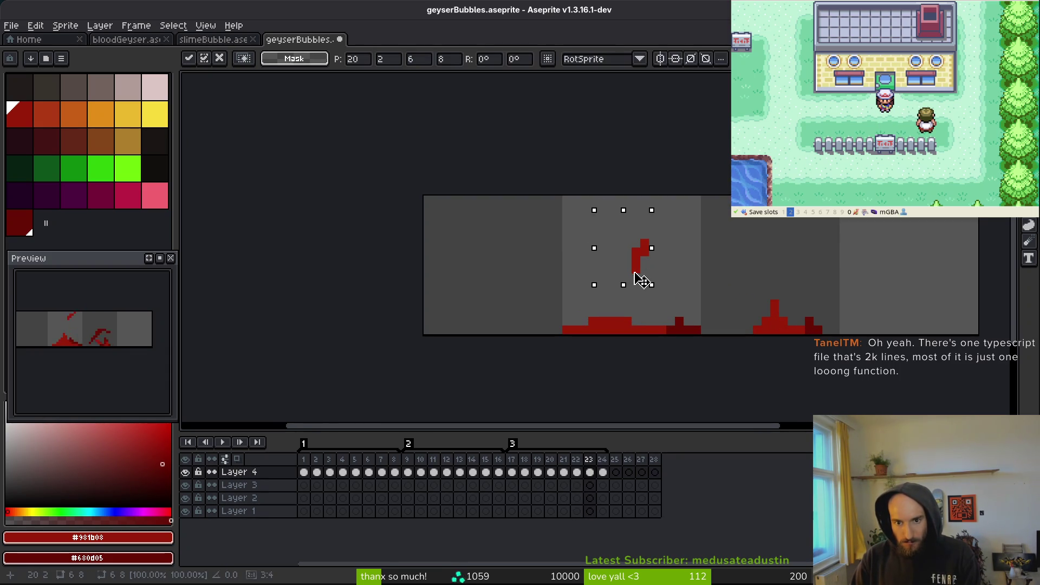
key(i)
Step: Add two red droplet pixels above the blood pool on frame 24 and save geyserBubbles.aseprite
key(period)
key(b)
scroll(660, 300, up, 1)
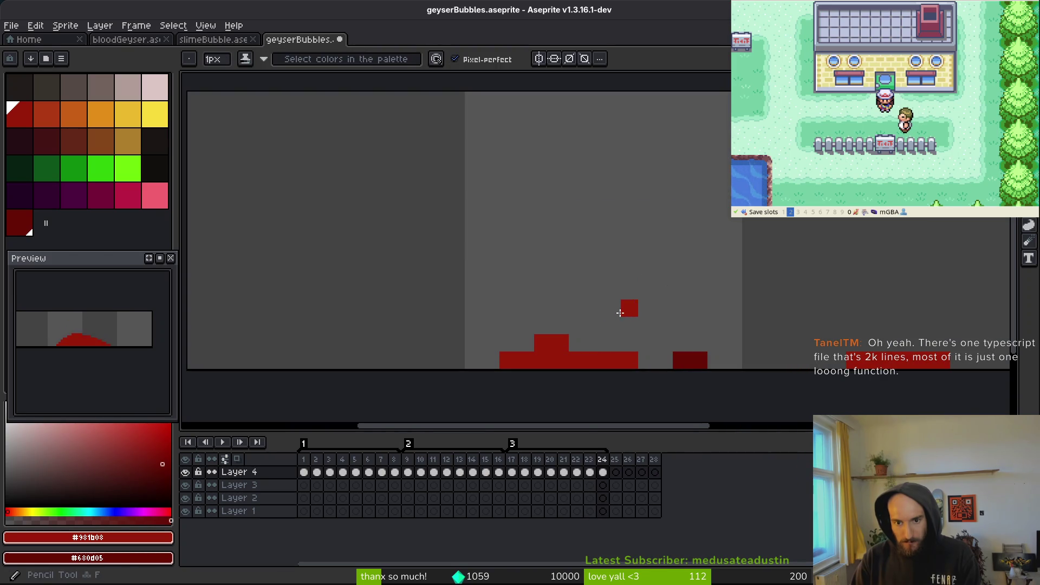
click(619, 313)
drag(620, 314, 620, 328)
key(ctrl+s)
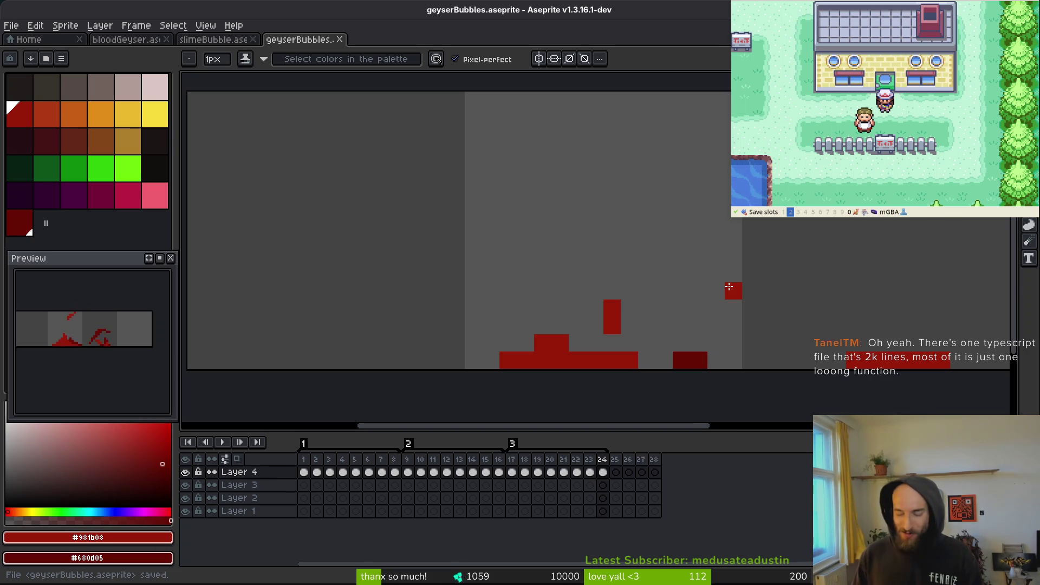
scroll(850, 353, up, 2)
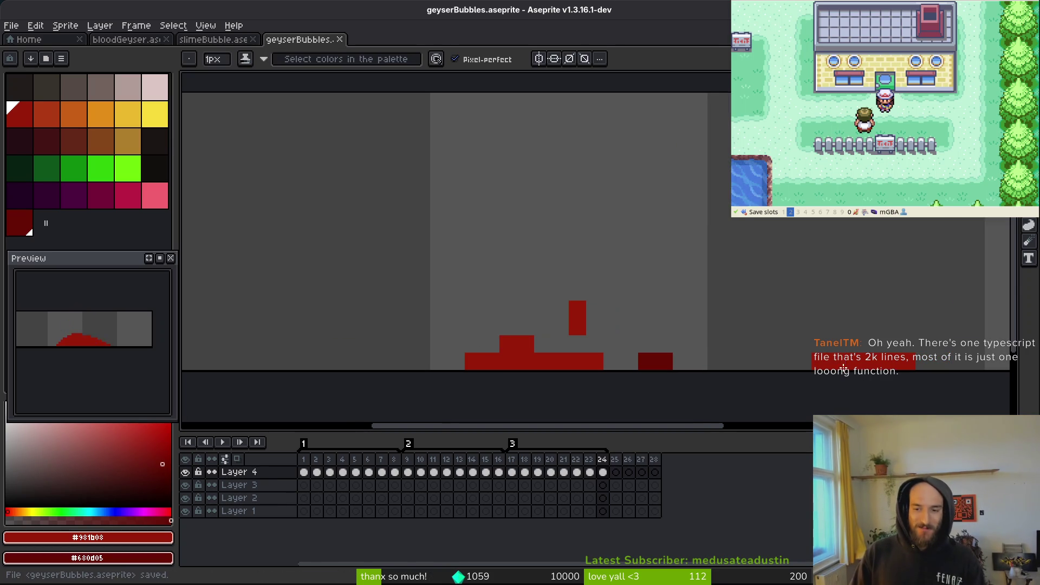
scroll(753, 342, down, 2)
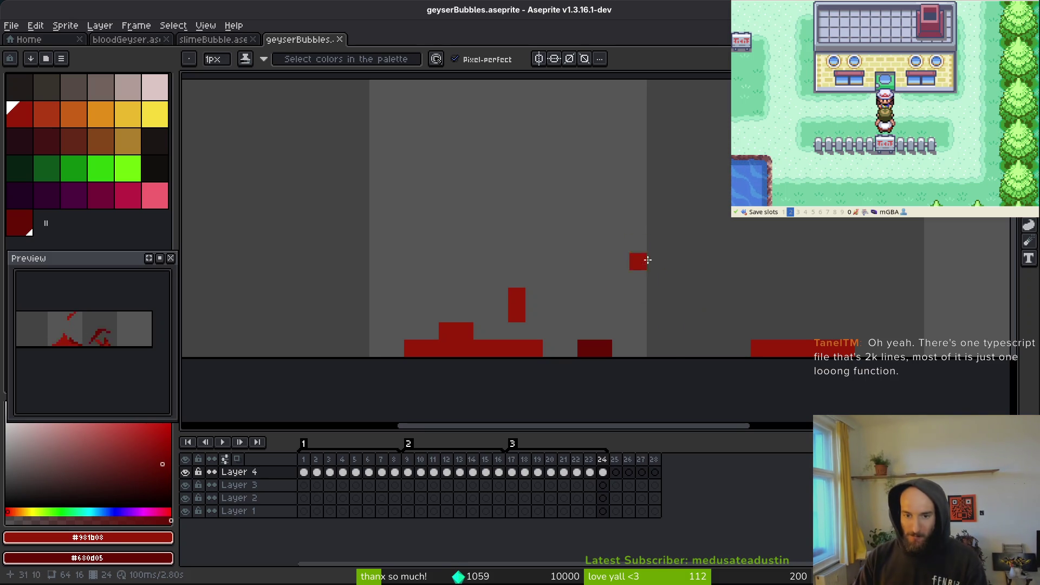
scroll(639, 325, down, 5)
drag(640, 317, 581, 310)
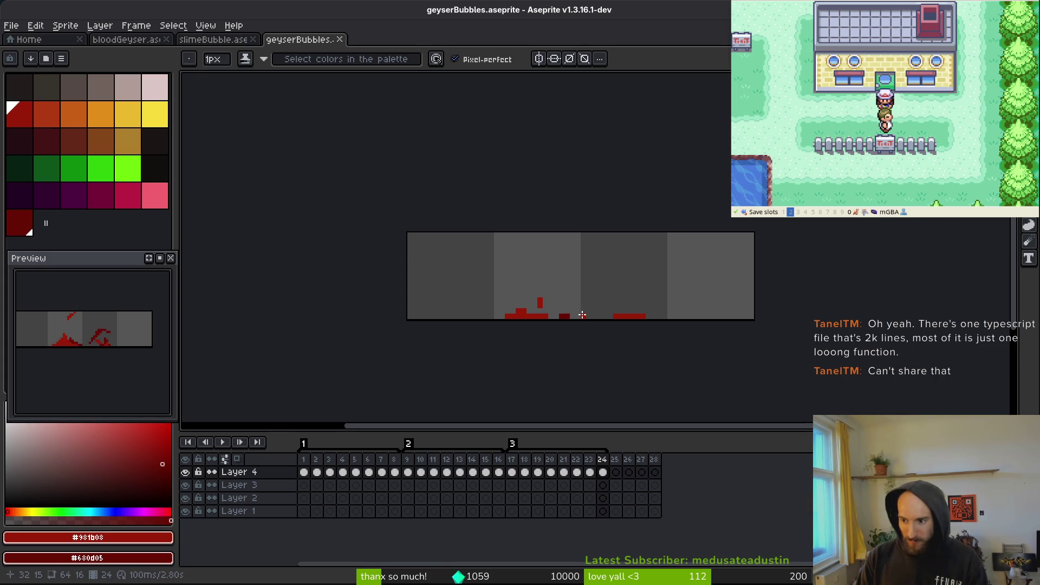
scroll(582, 317, up, 3)
key(ctrl+s)
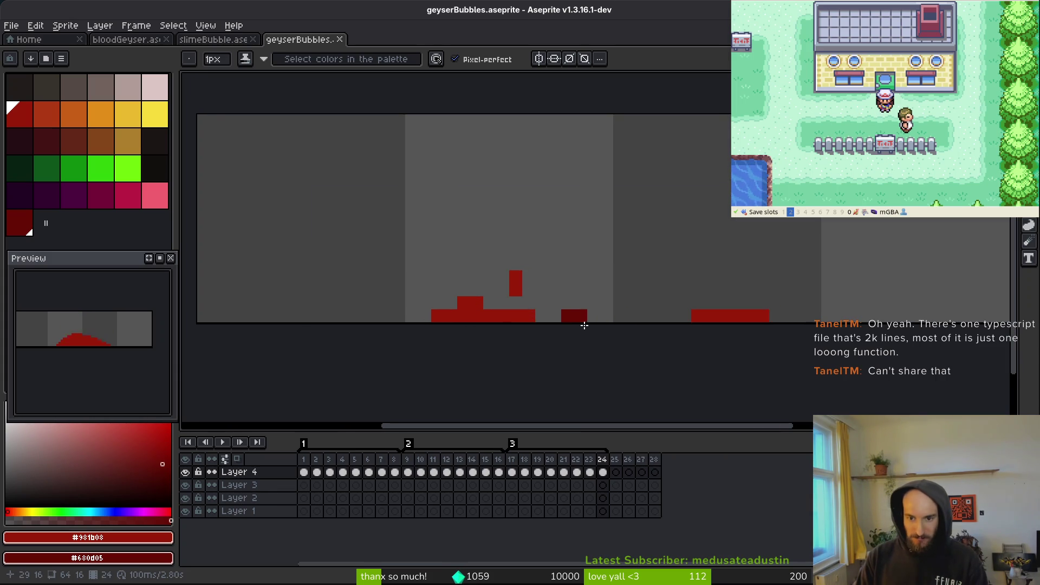
scroll(584, 312, left, 2)
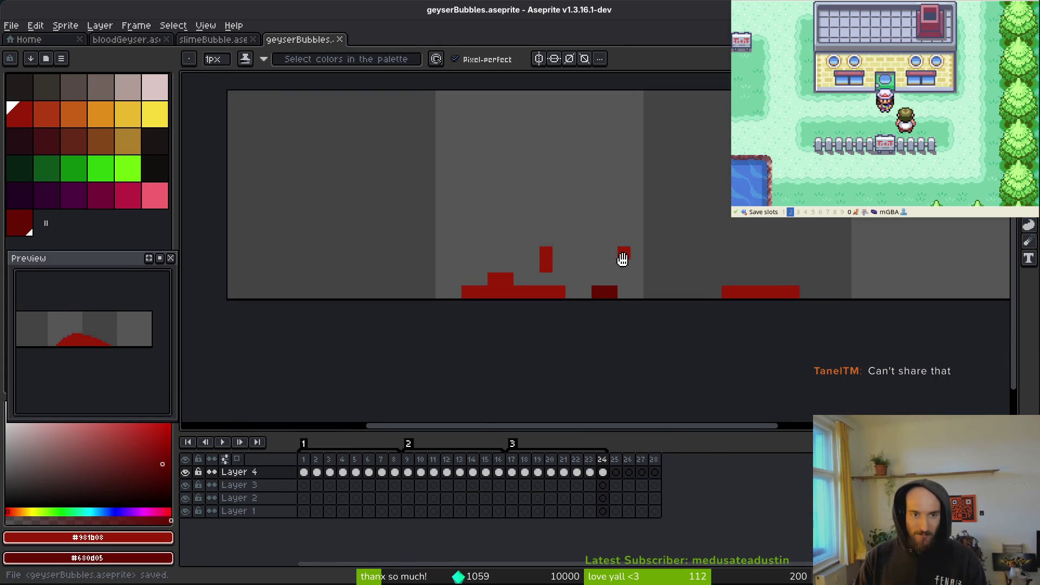
scroll(583, 303, up, 2)
scroll(583, 303, right, 2)
key(ctrl+s)
scroll(583, 303, down, 2)
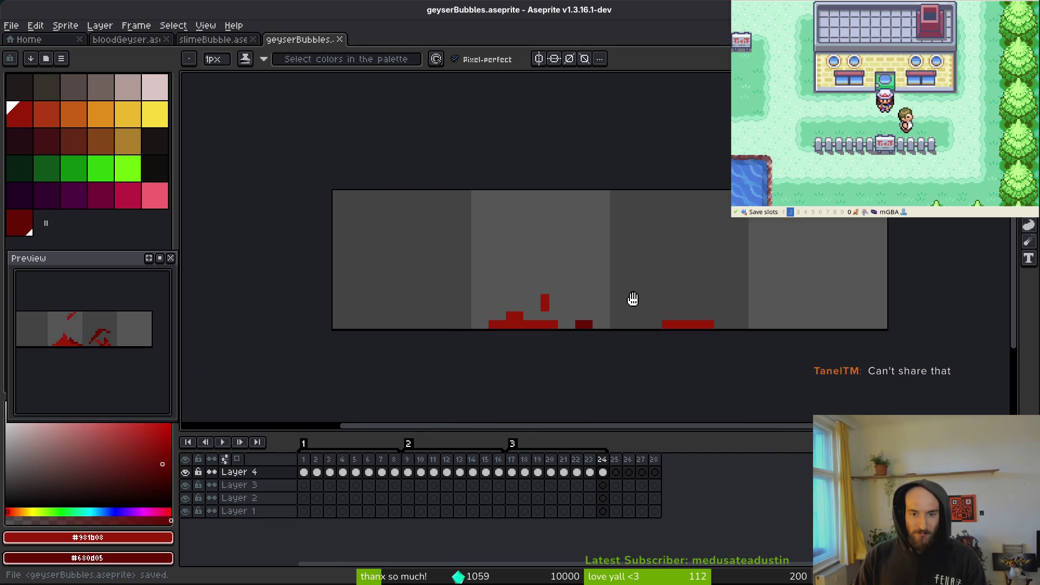
key(v)
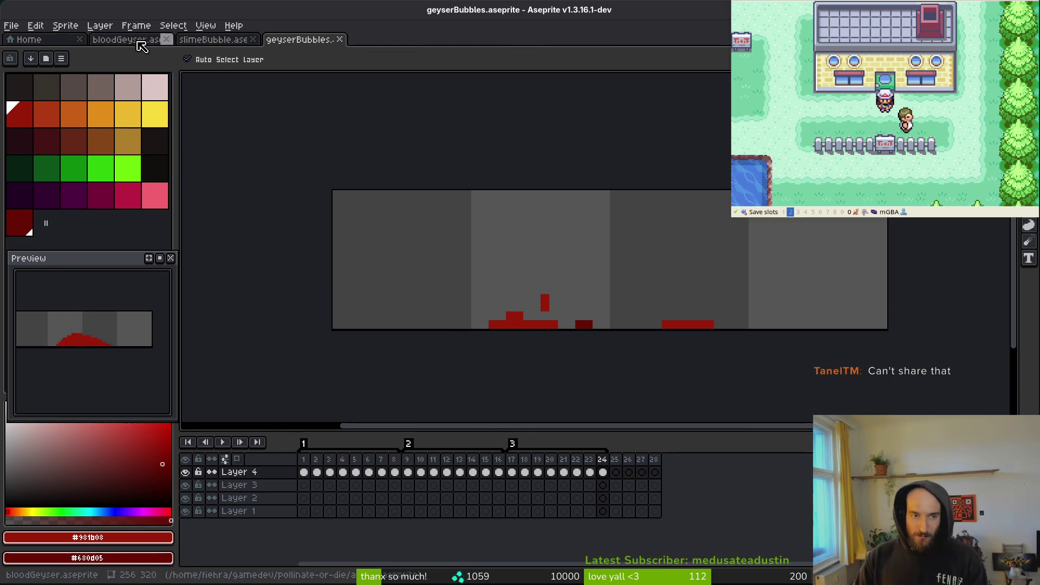
click(12, 30)
Step: Generate the sprite sheet with Split Tags and Open Sprite Sheet enabled
key(ctrl+e)
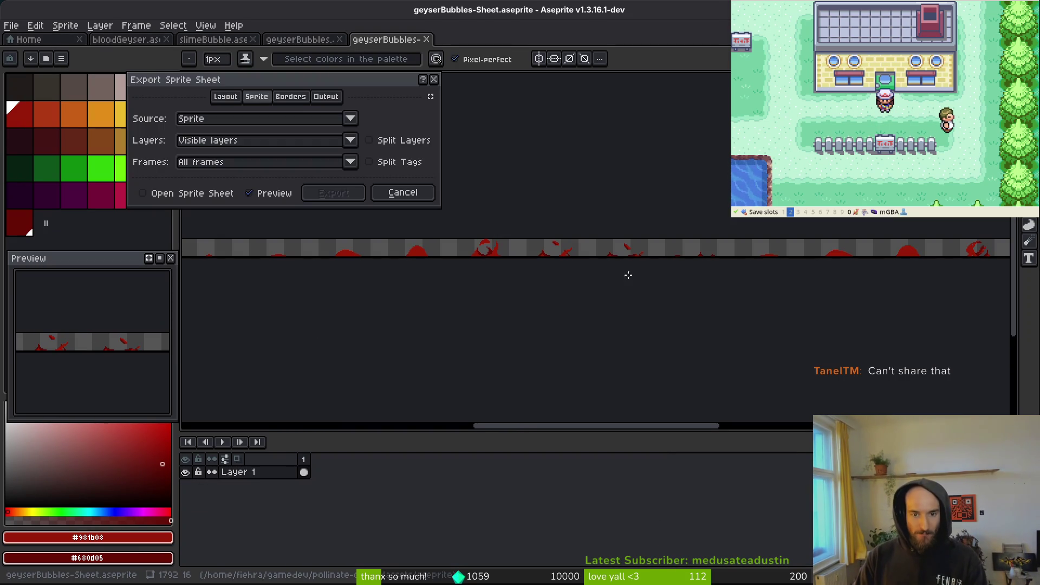
click(371, 163)
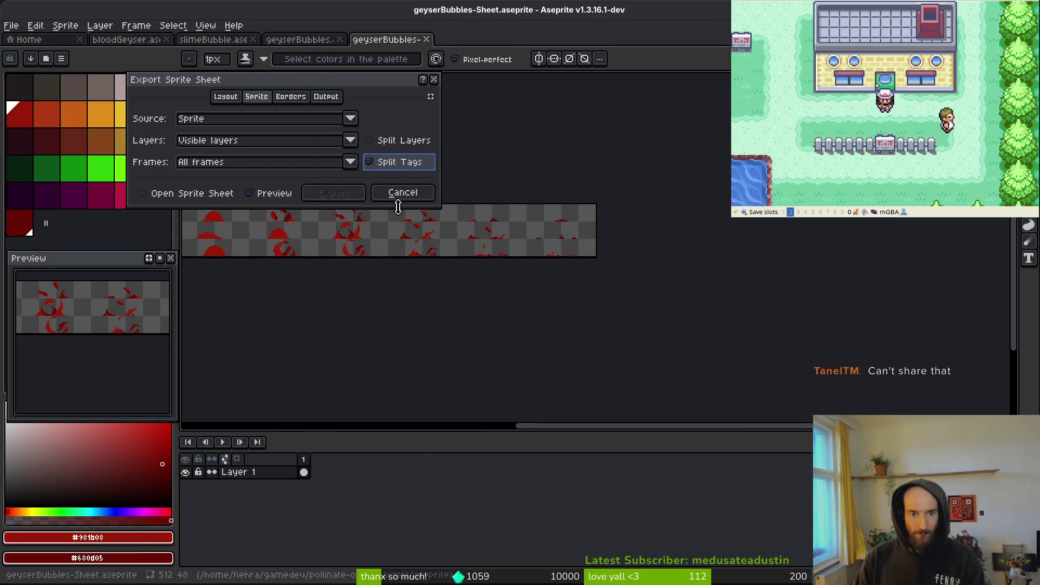
click(143, 193)
click(334, 193)
Step: Set the sheet's PNG export destination to the art/environment folder
key(ctrl+alt+shift+s)
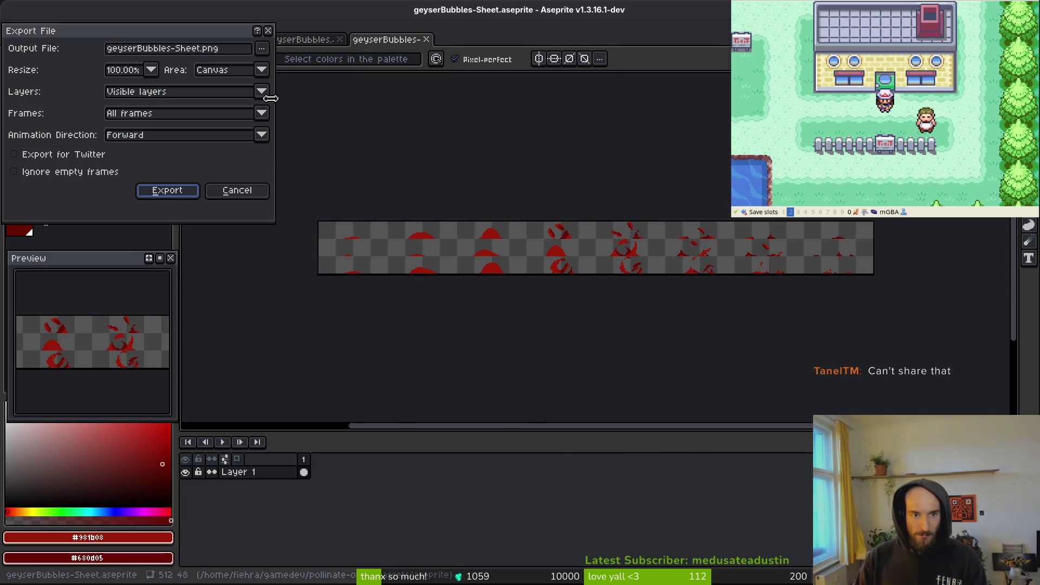
click(262, 48)
click(300, 71)
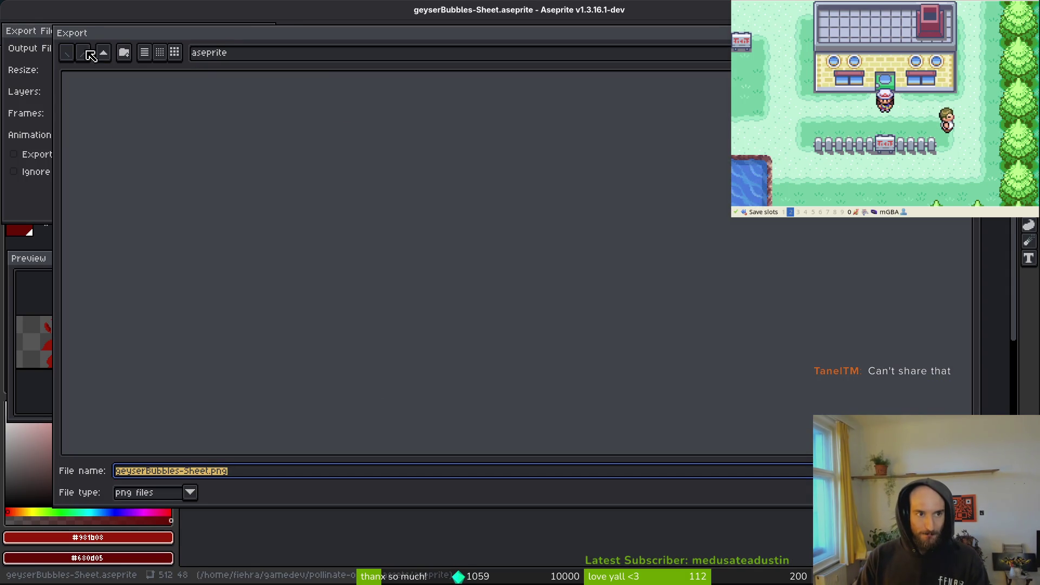
click(103, 52)
double_click(115, 106)
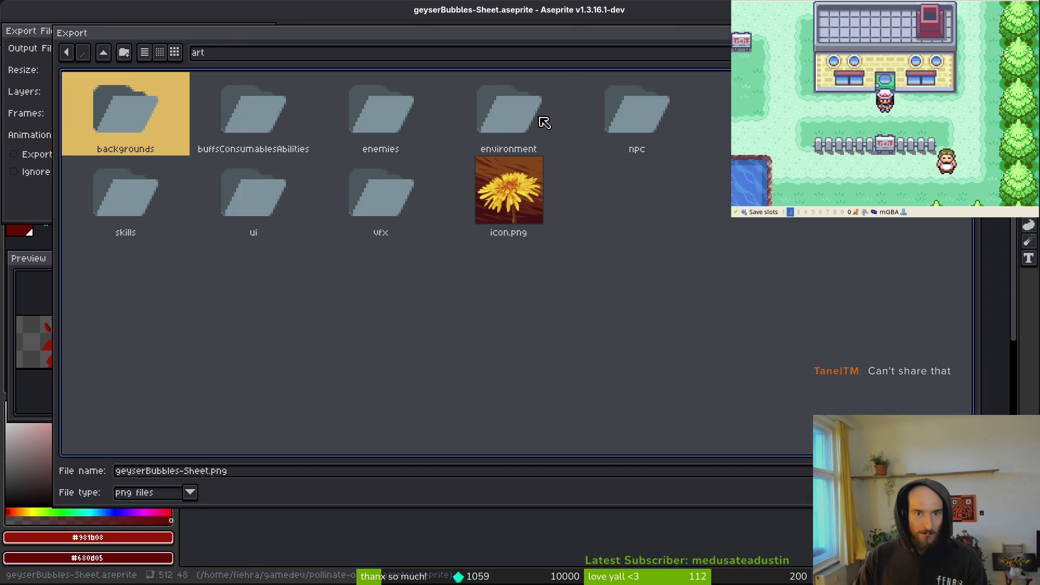
double_click(552, 129)
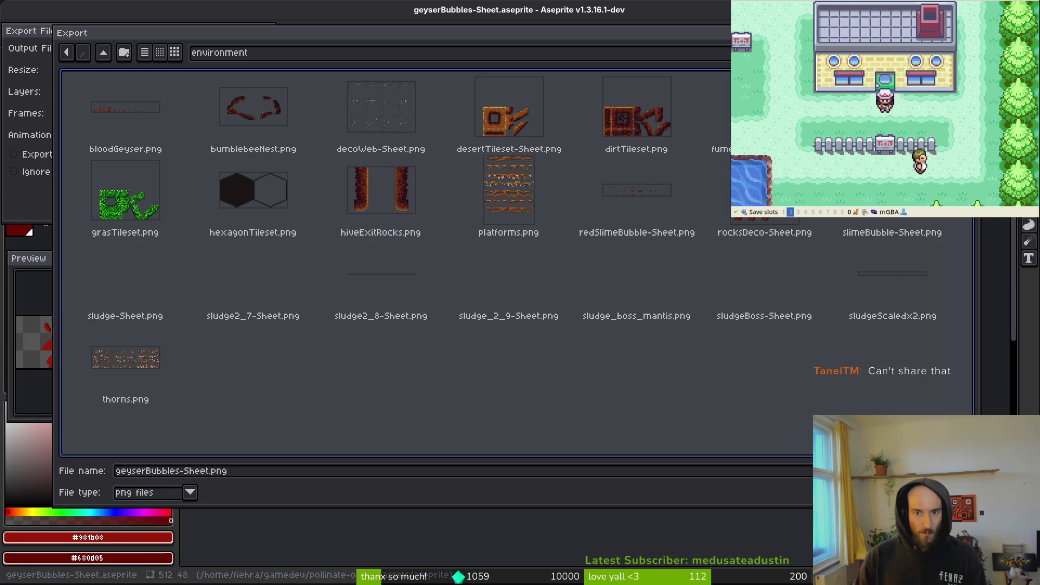
key(Return)
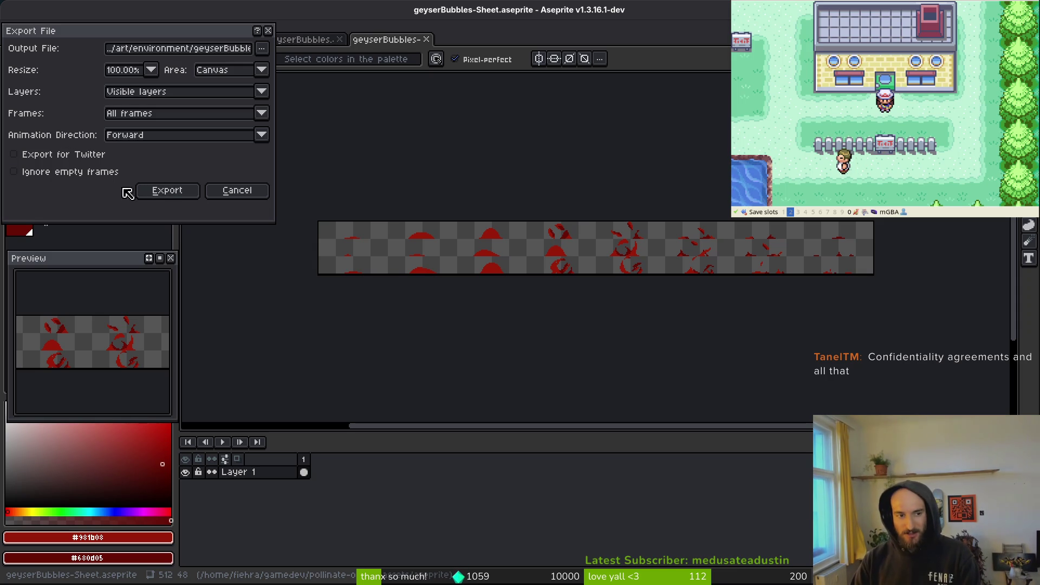
Step: Export the sheet as geyserBubbles-Sheet.png and switch to mantis.gd in Vim
click(168, 193)
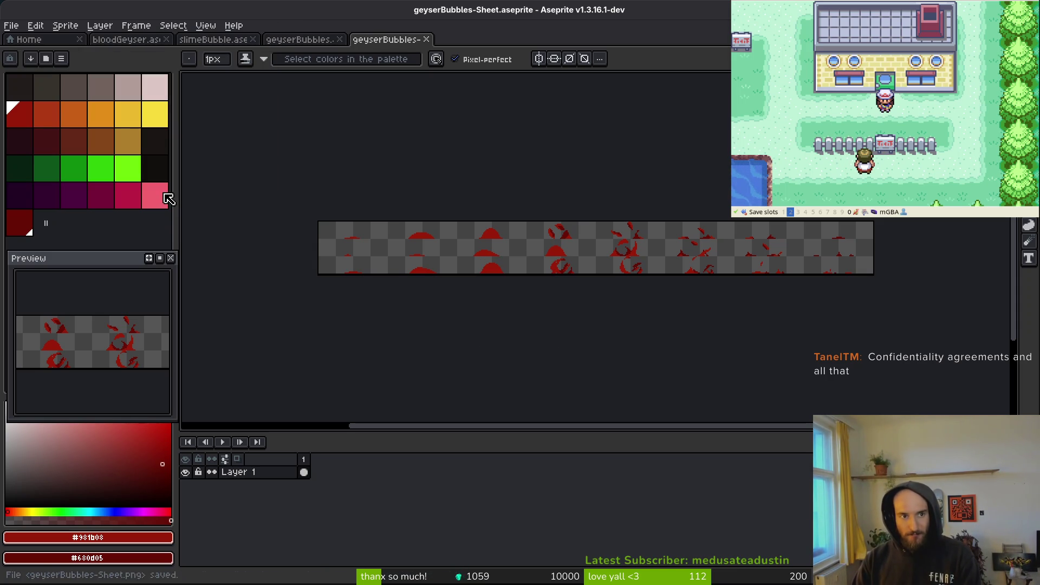
key(i)
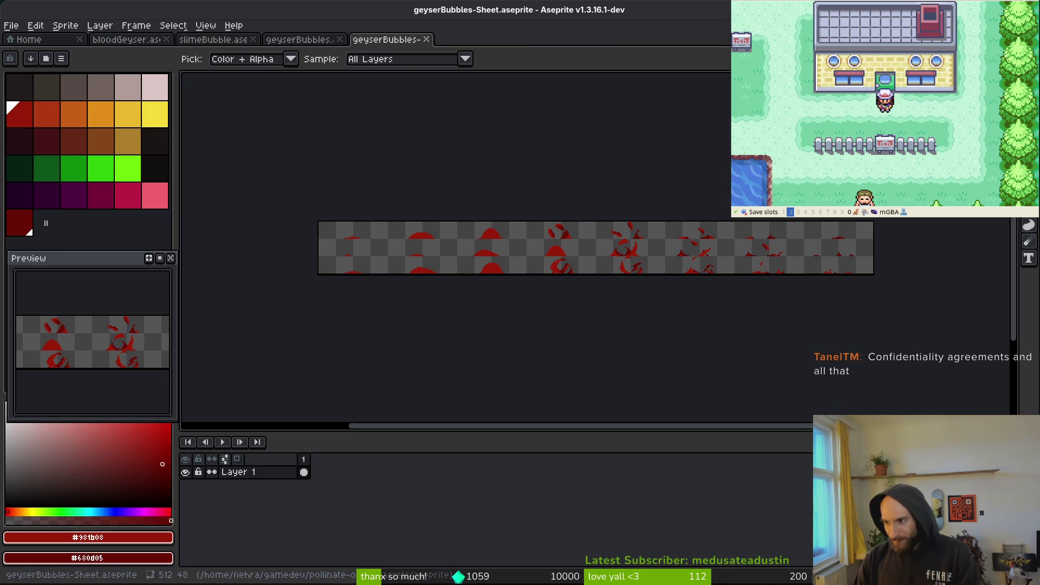
key(alt+Tab)
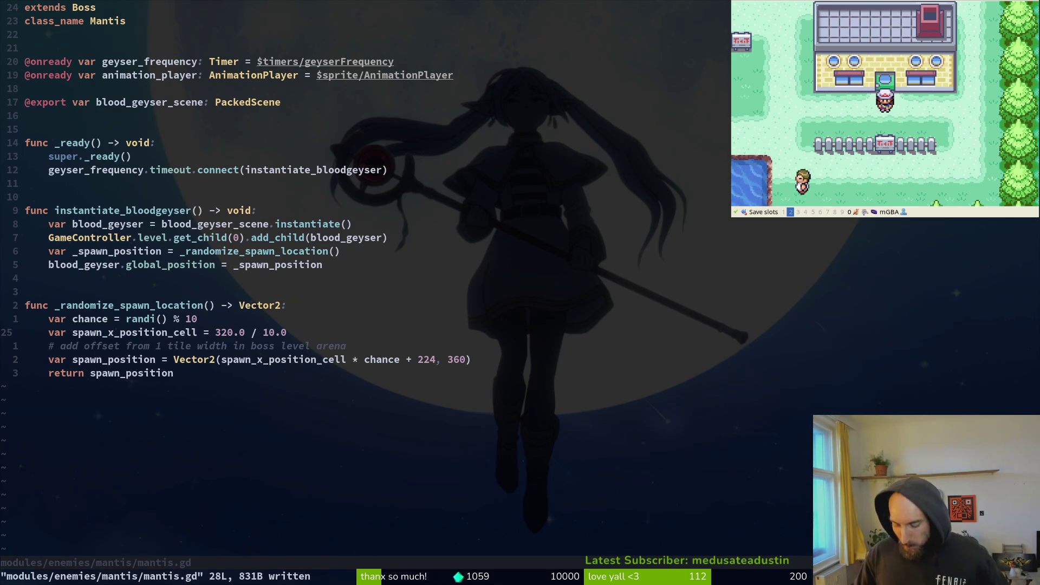
Step: Leave mantis.gd untouched and return to the geyserBubbles-Sheet sprite sheet in Aseprite
click(100, 278)
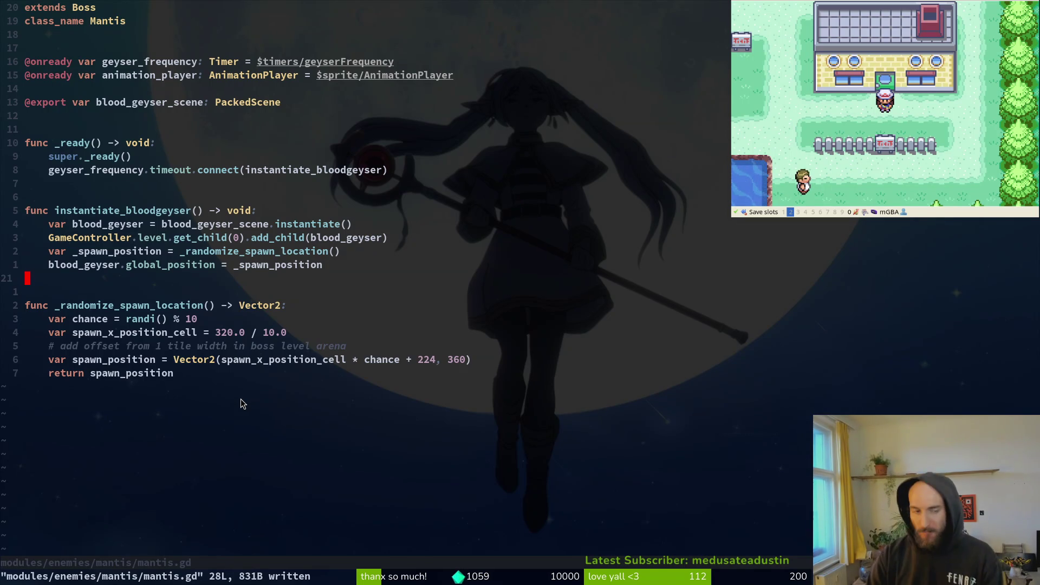
key(alt+Tab)
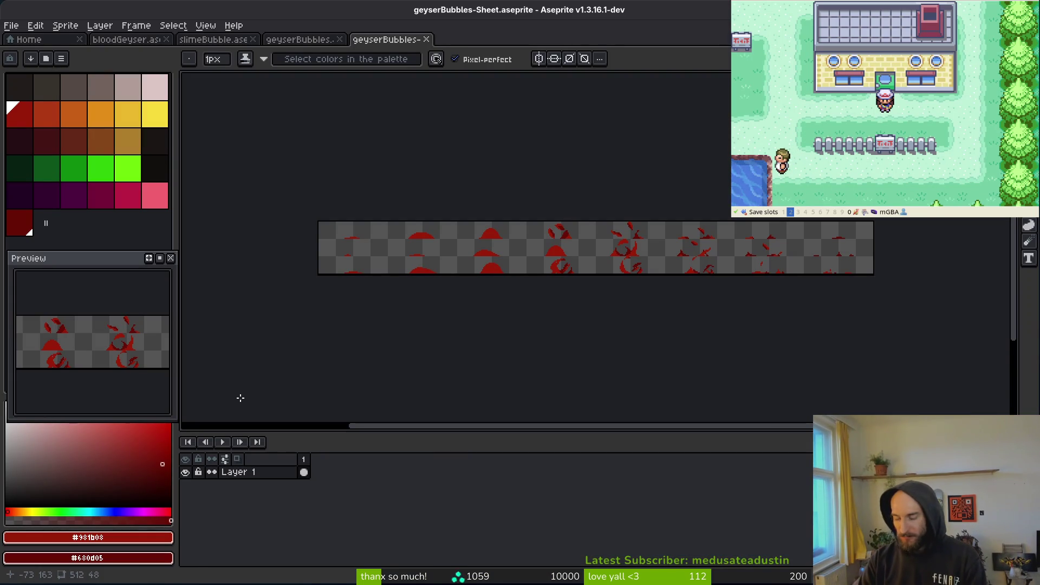
Step: Compute 128+96, 768−224 and 544−224 = 320 in the calculator, then close it and return to mantis.gd
key(i)
key(alt+Tab)
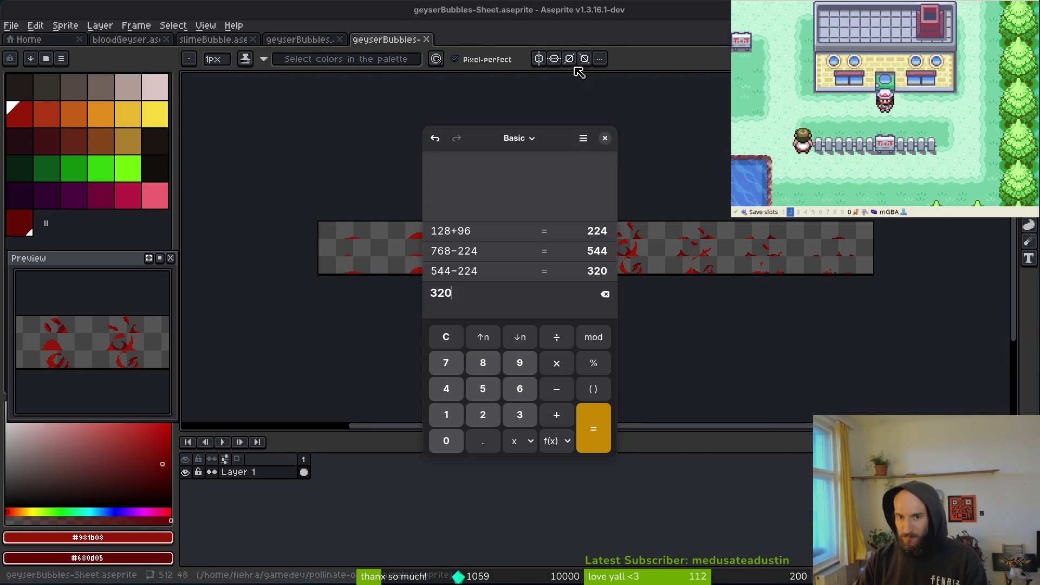
key(alt+Tab)
key(alt)
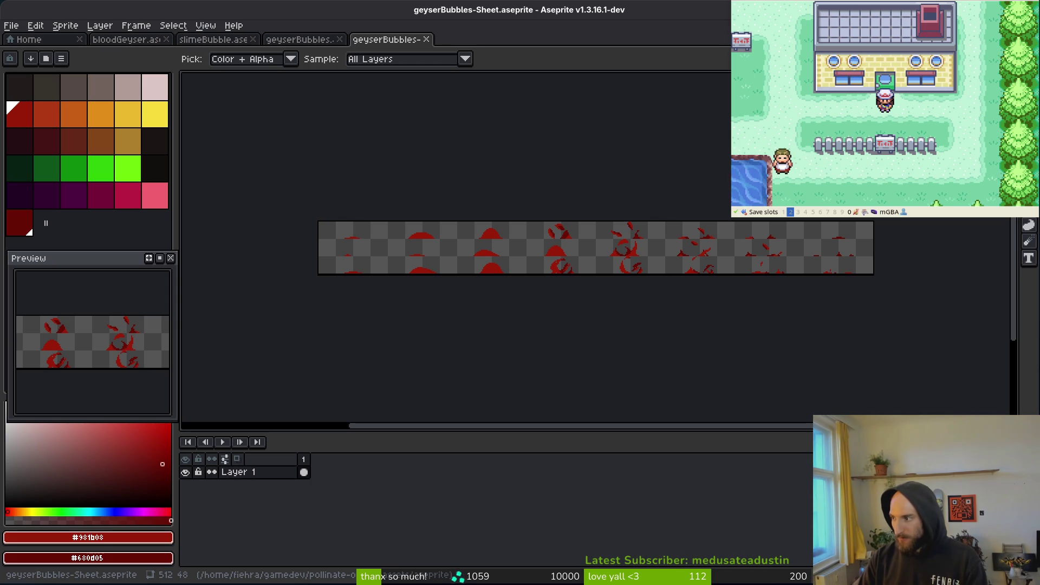
key(alt+Tab)
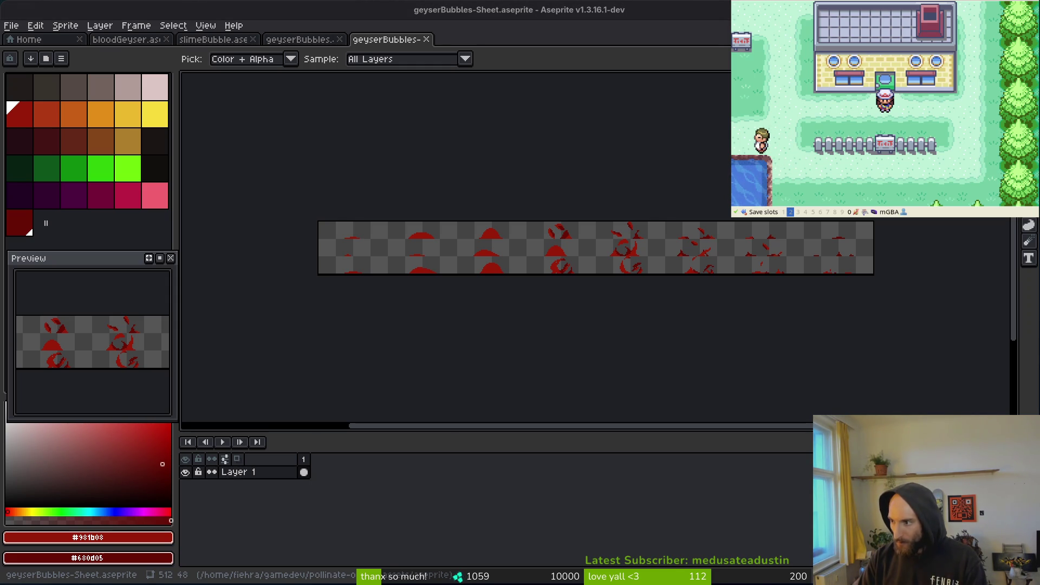
key(b)
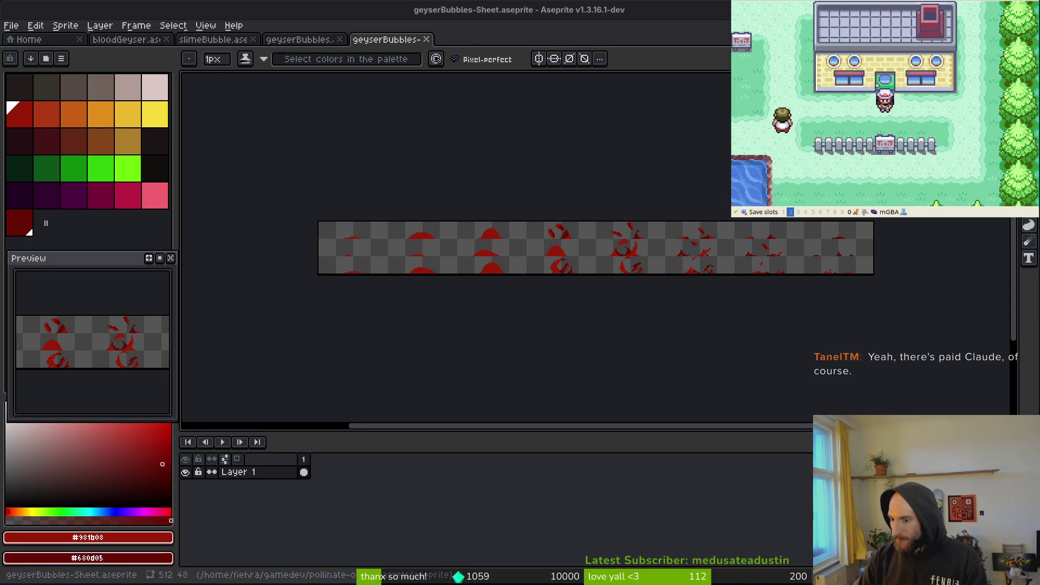
key(alt+Tab)
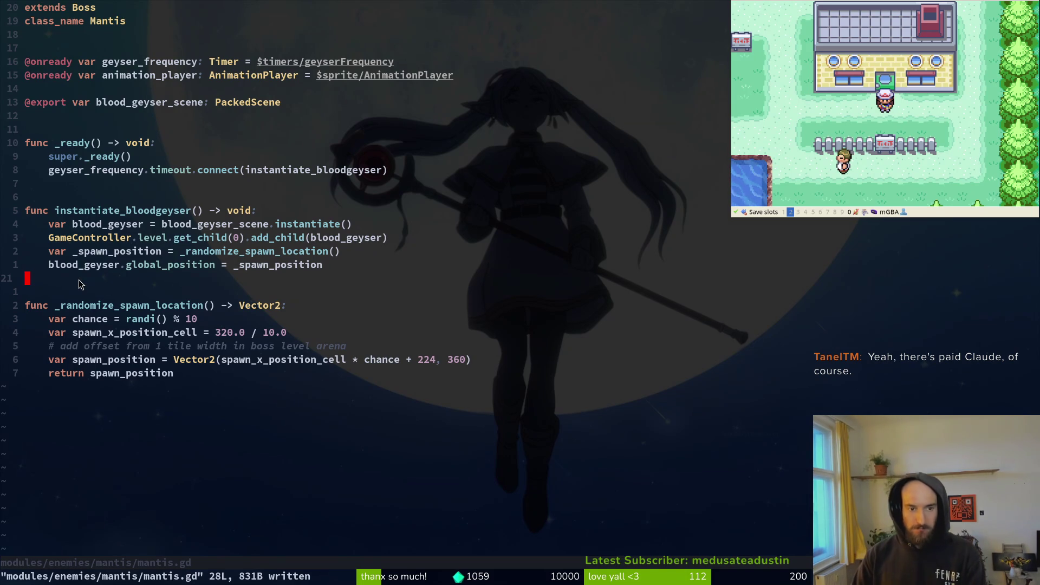
Step: Test-run the game with the updated 320.0 / 10.0 spawn spread, close it, and return to Godot
key(F5)
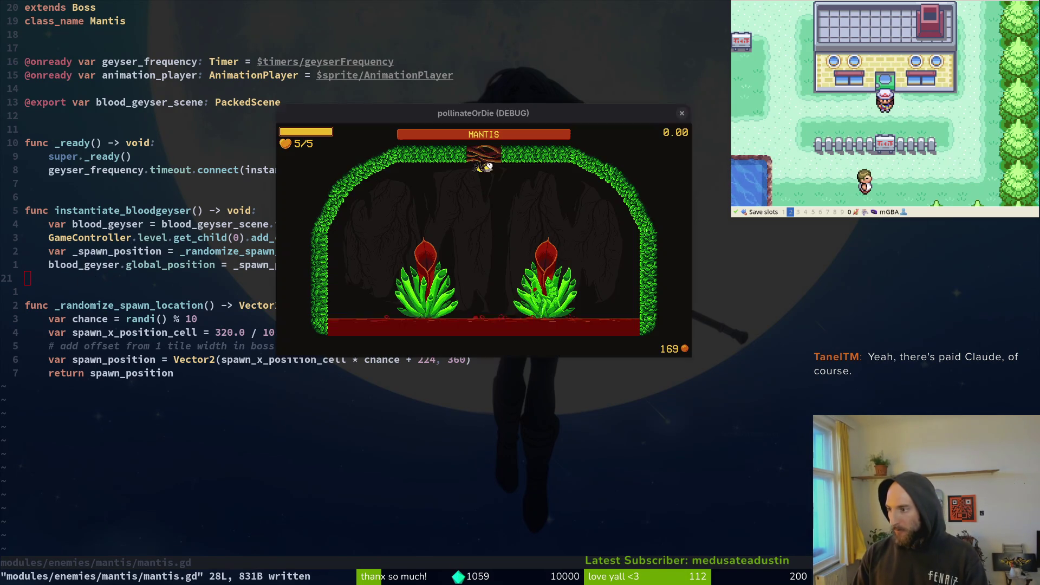
key(alt+F4)
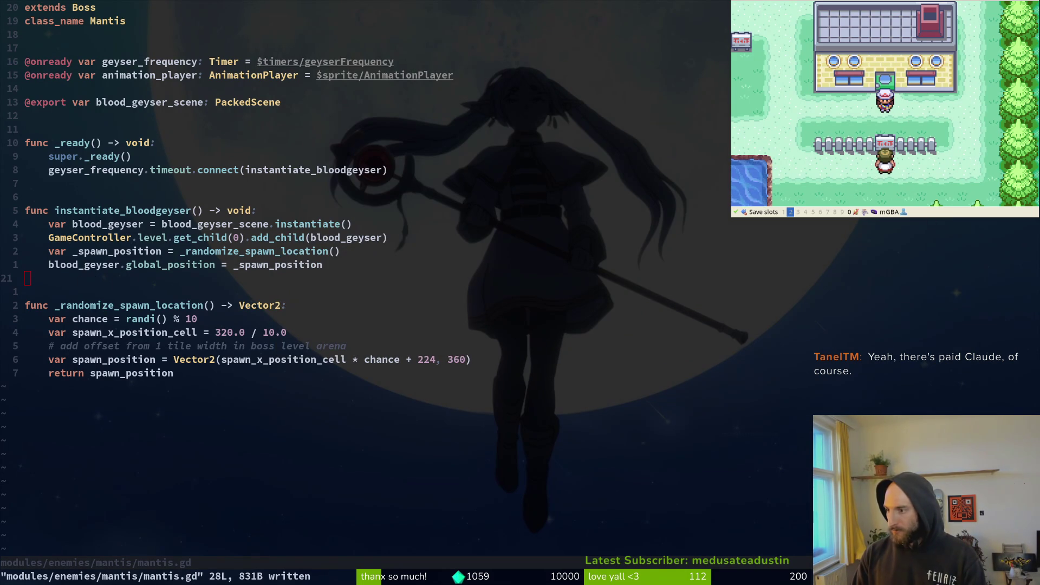
key(alt+Tab)
Step: Create a new 2D scene and rename its Node2D root to geyserBubble
click(16, 31)
click(29, 50)
click(63, 107)
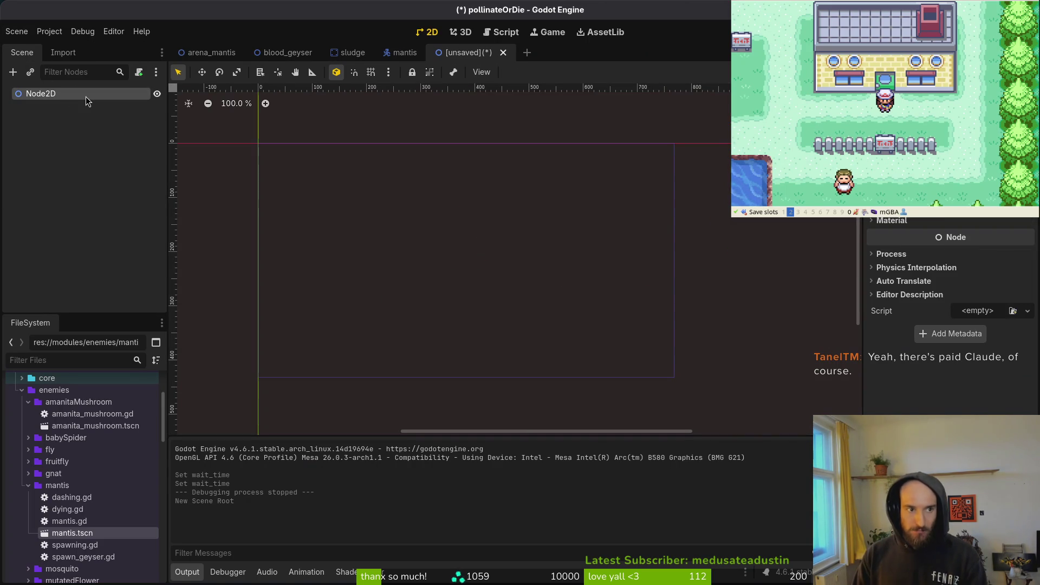
double_click(84, 96)
text(geyserBubble)
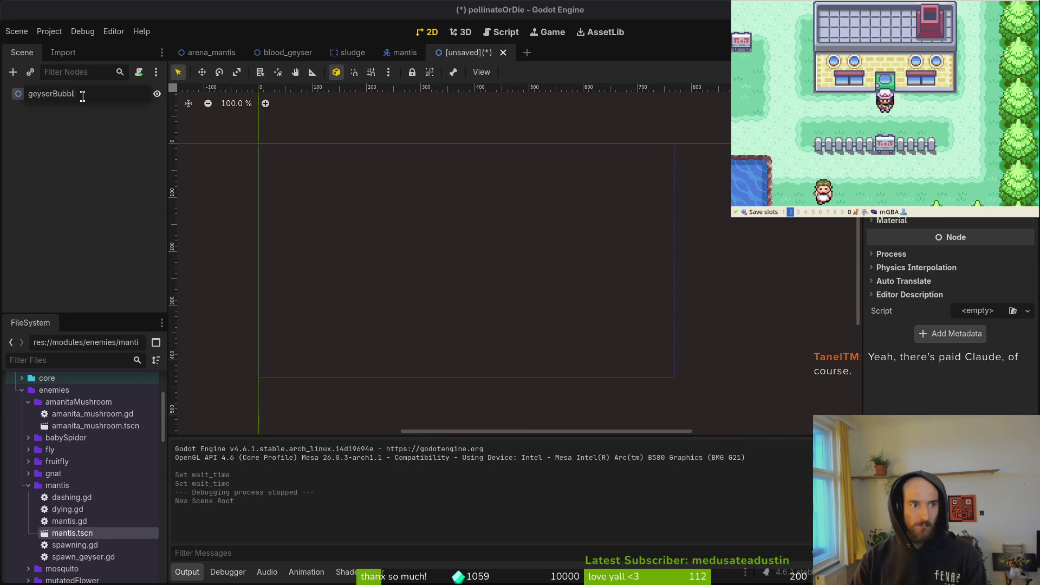
key(Return)
key(BackSpace)
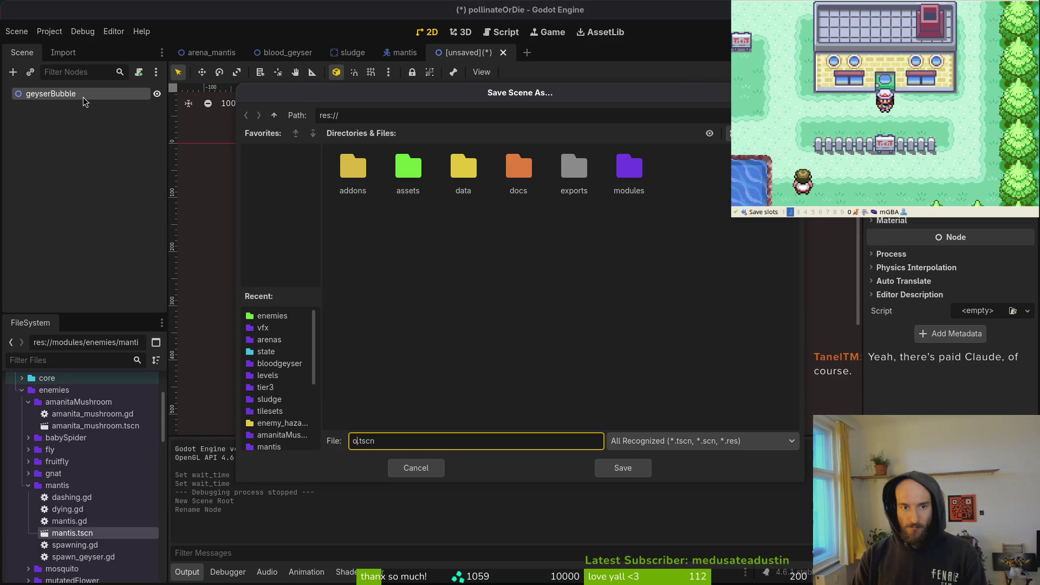
key(Escape)
Step: Quick Open slime_bubble_vfx.tscn and red_slime_bubble_vfx.tscn, then go back to the geyserBubble scene
key(alt+shift+o)
text(slime)
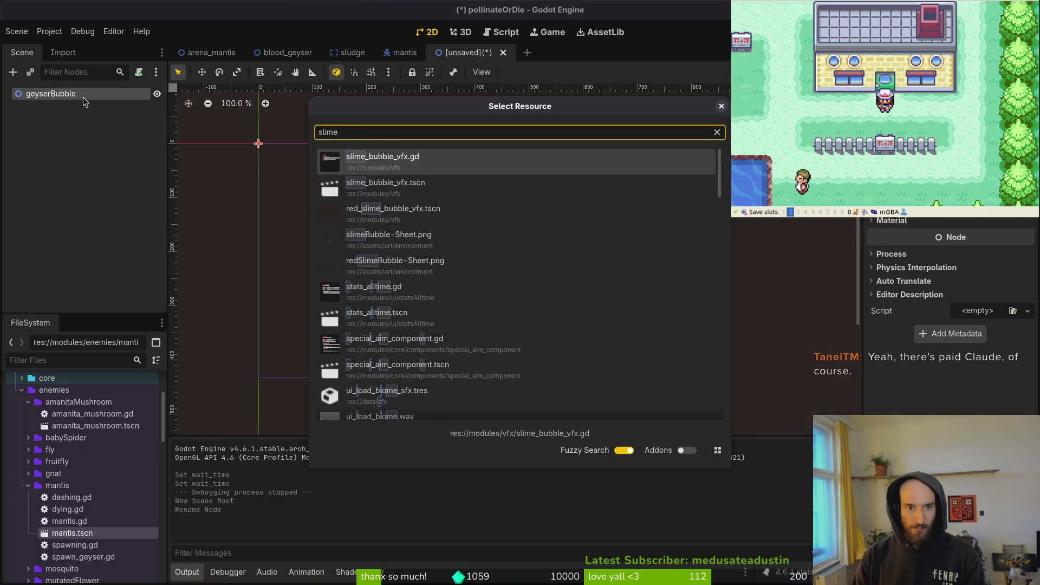
key(Down)
key(Return)
key(alt+shift+o)
text(redssli)
key(BackSpace)
key(BackSpace)
key(BackSpace)
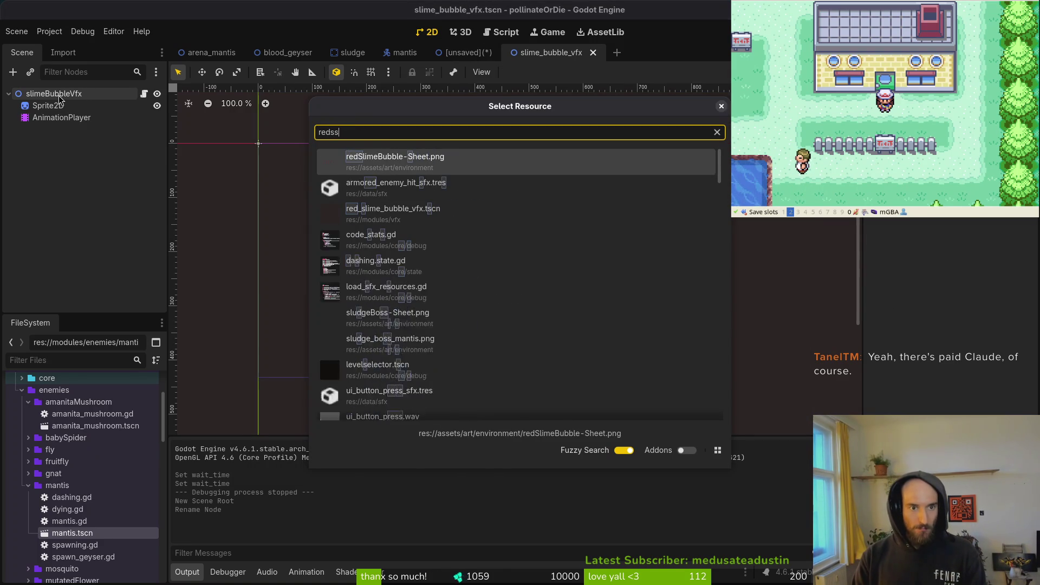
text(sli)
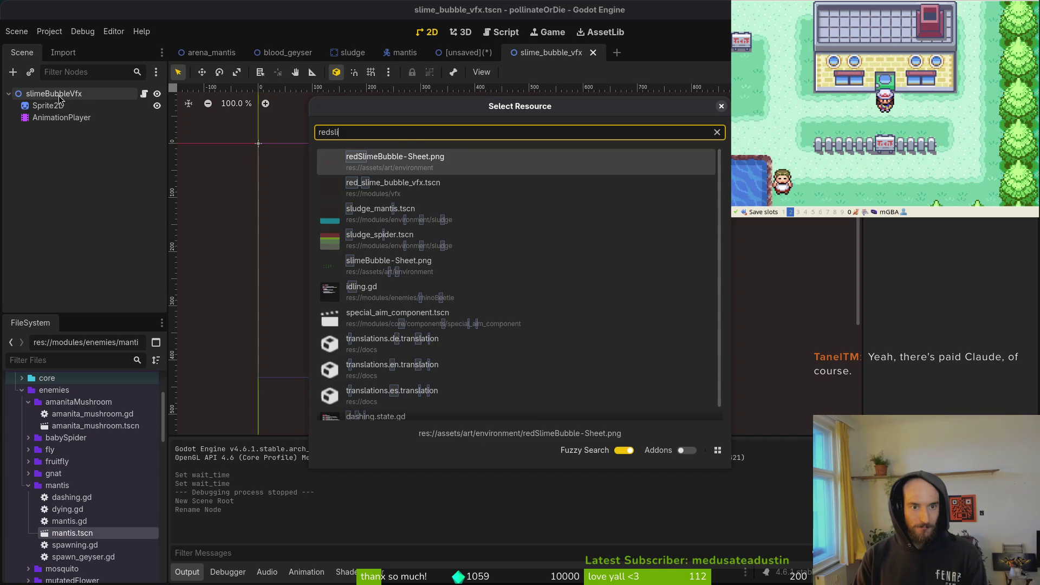
key(Down)
key(Return)
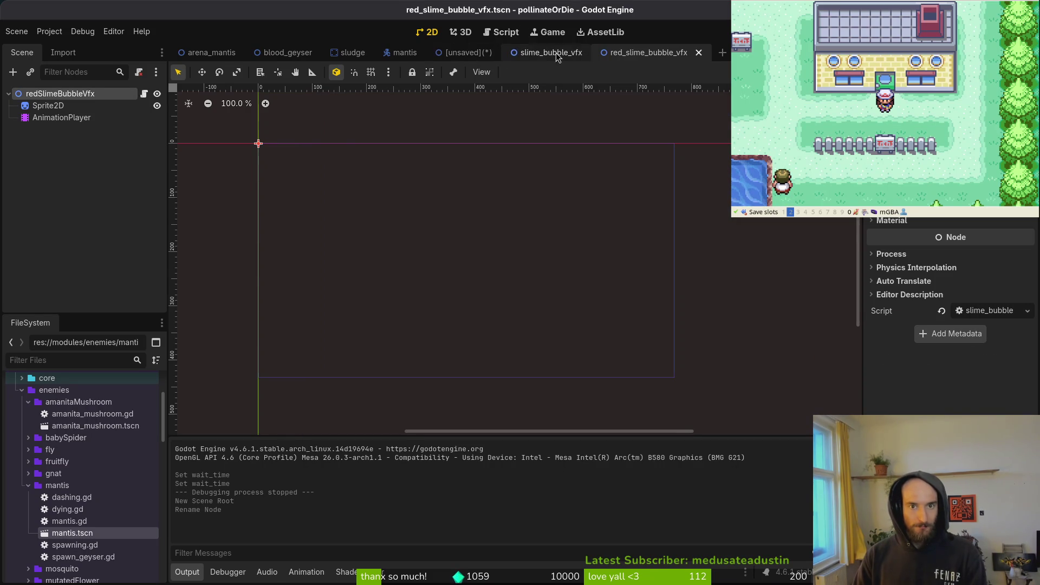
click(464, 53)
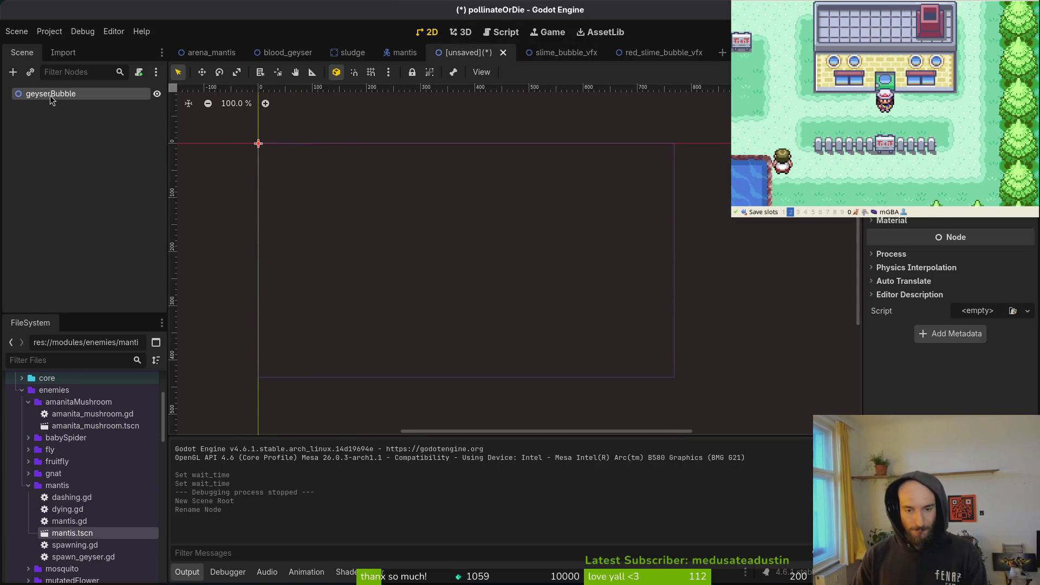
Step: Save the geyserBubble scene as geyser_bubble_vfx.tscn in res://modules/vfx
key(ctrl+s)
double_click(465, 177)
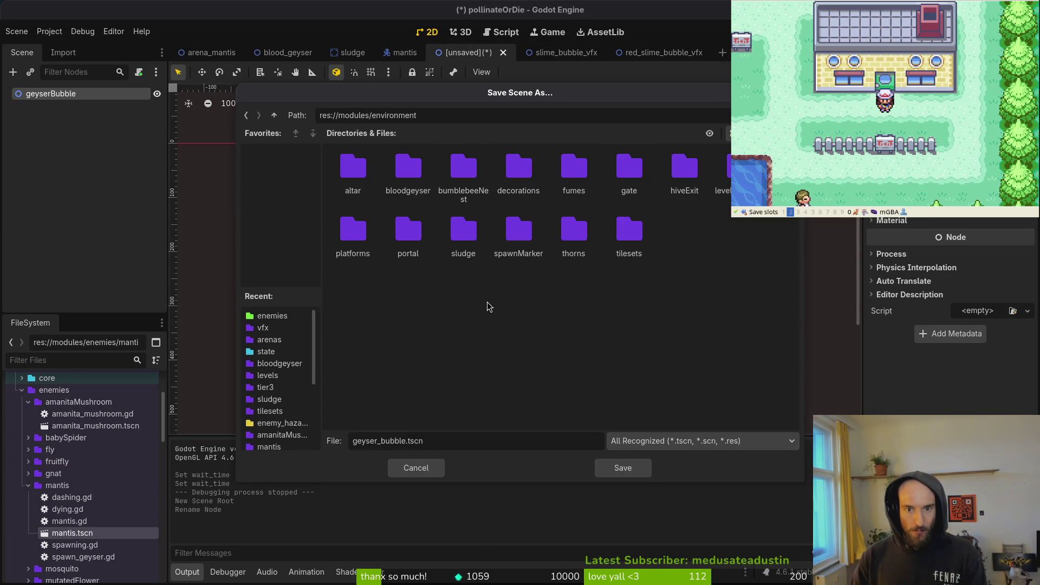
click(274, 114)
double_click(423, 229)
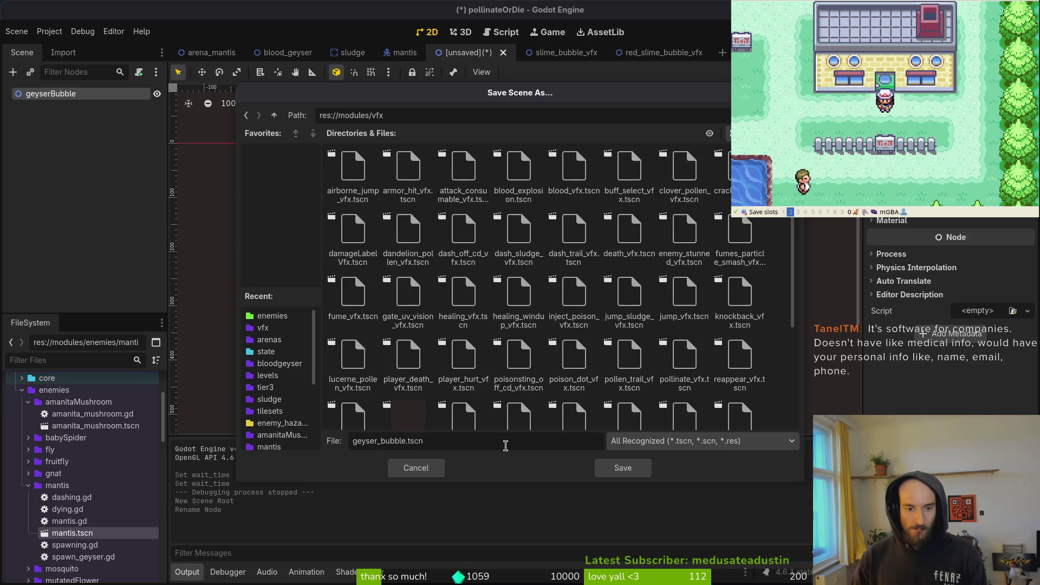
click(405, 445)
text(vf)
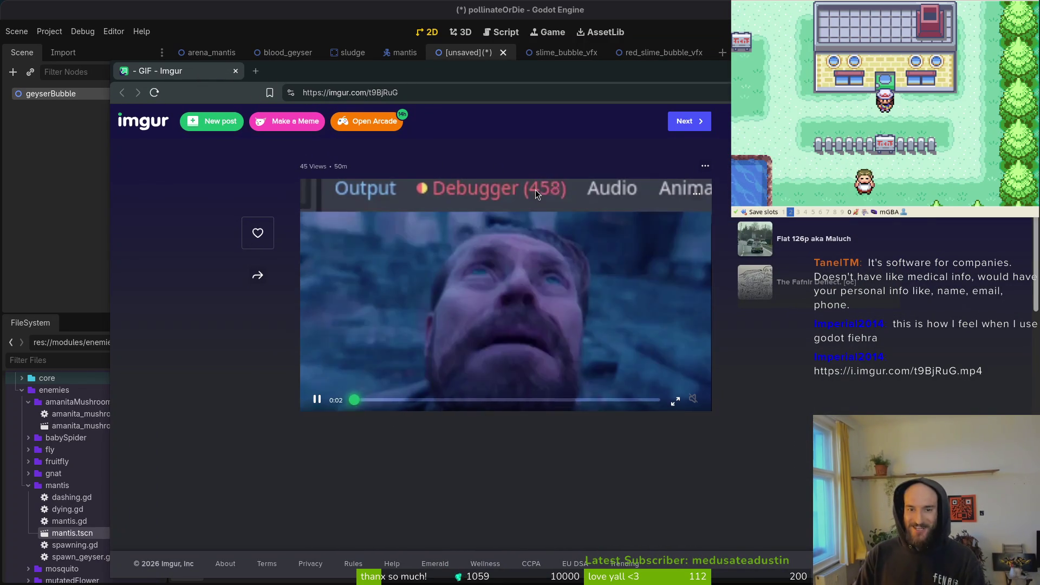
click(236, 72)
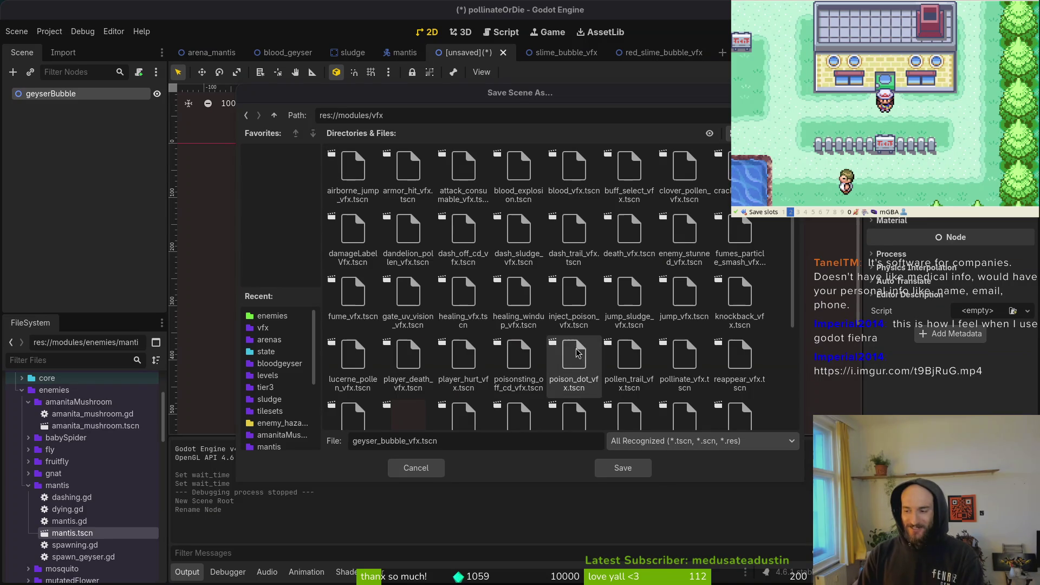
click(624, 470)
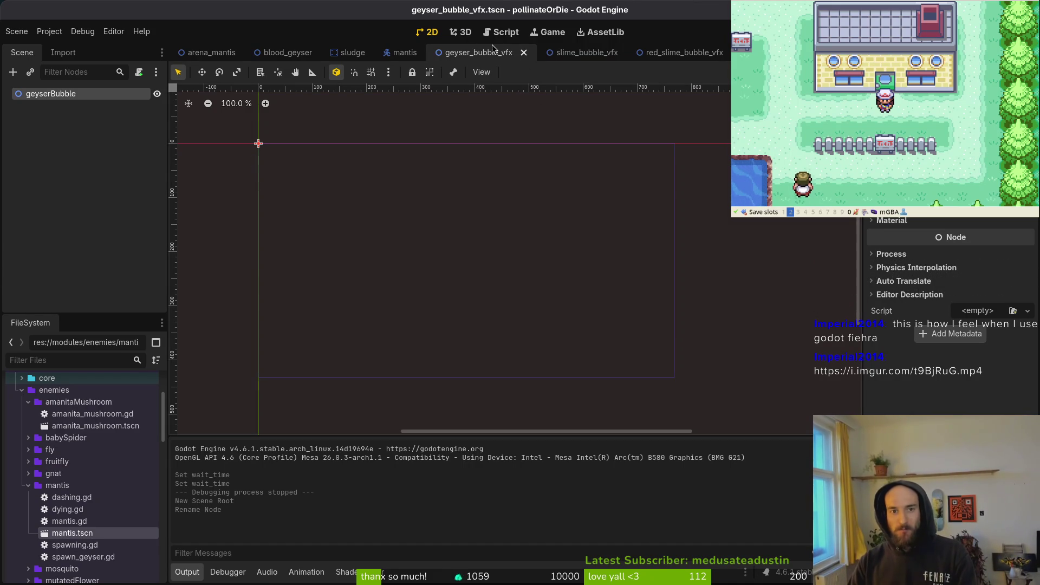
Step: Add a Sprite2D and an AnimationPlayer as children of geyserBubble
click(56, 97)
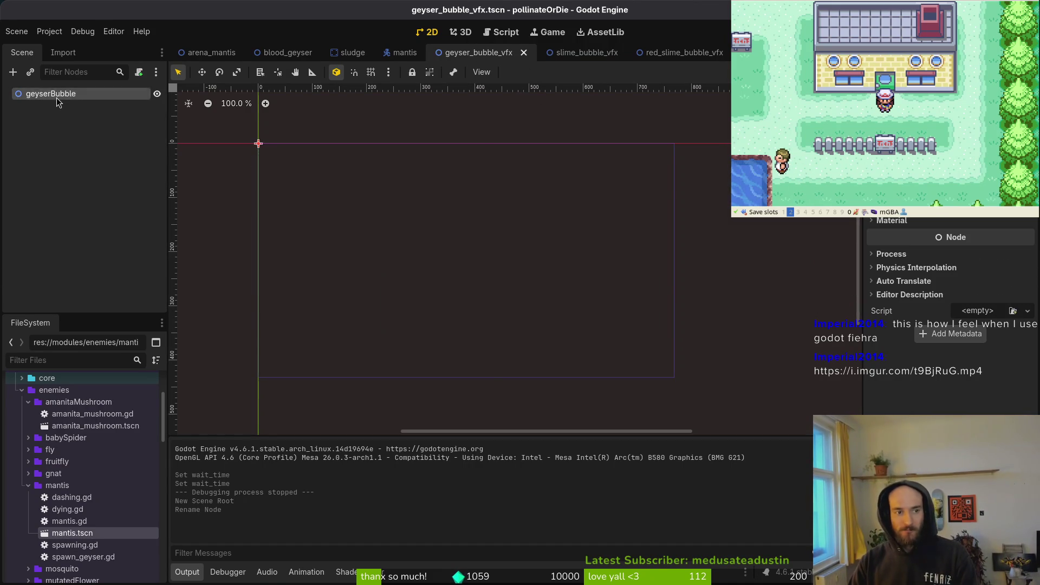
key(ctrl+a)
text(sprite)
key(Return)
key(ctrl+a)
text(anim)
key(Escape)
click(57, 98)
key(ctrl+a)
text(play)
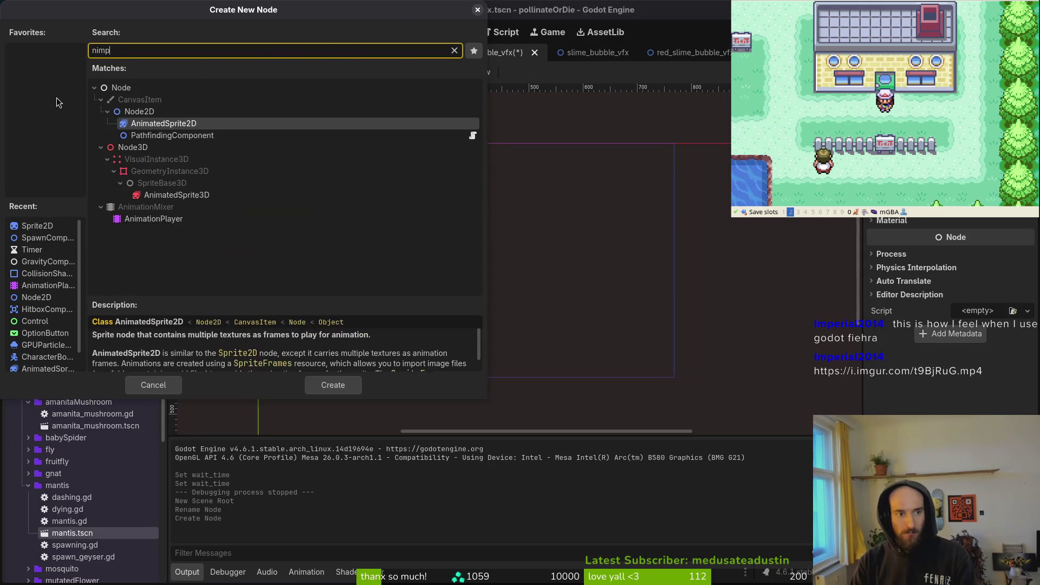
key(Return)
Step: Quick Load the geyserBubbles sheet as the Sprite2D texture and set its frame grid to 3 Vframes
click(48, 105)
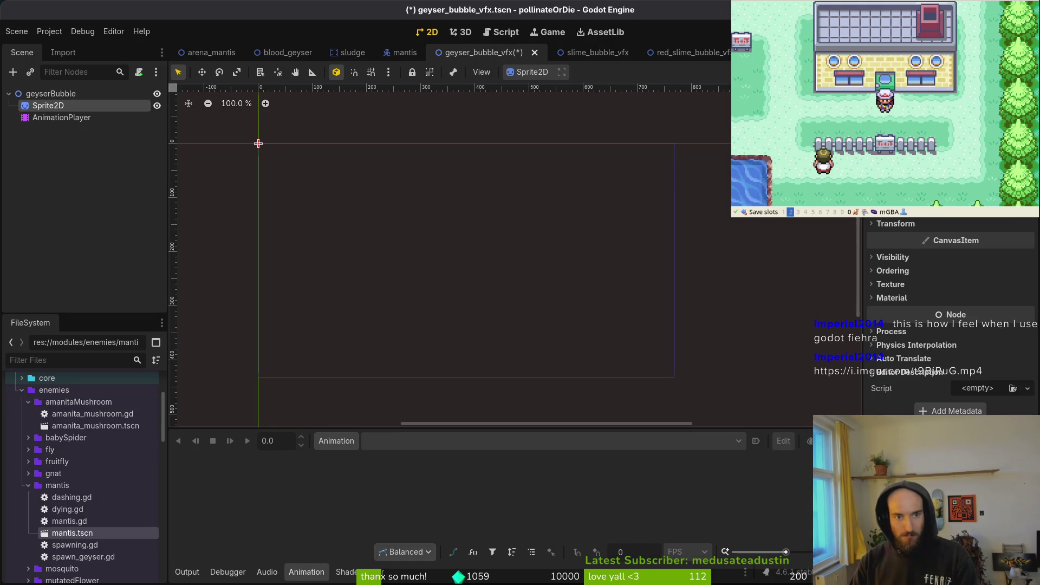
click(991, 135)
click(927, 408)
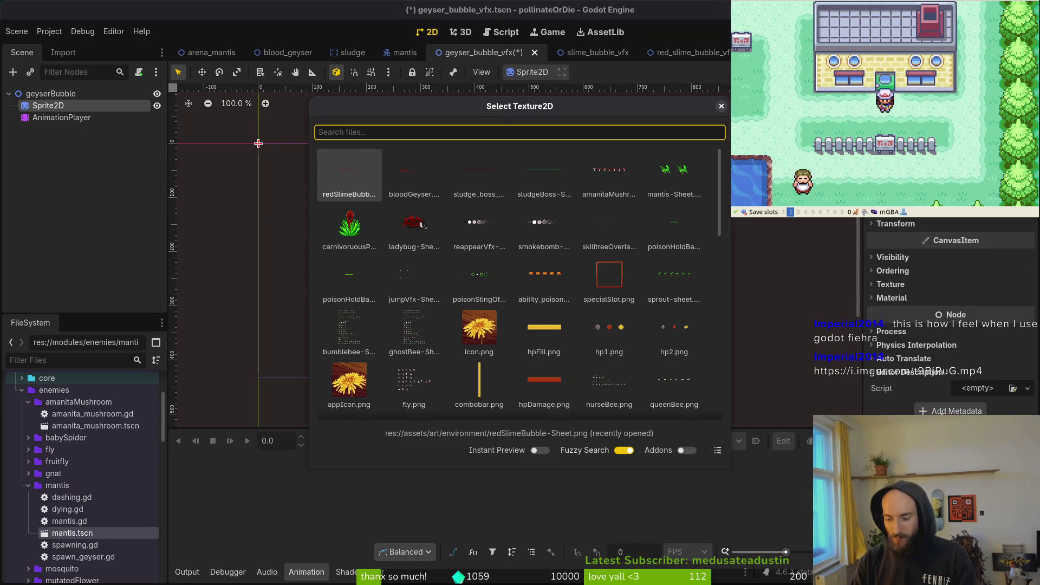
text(geys)
key(Return)
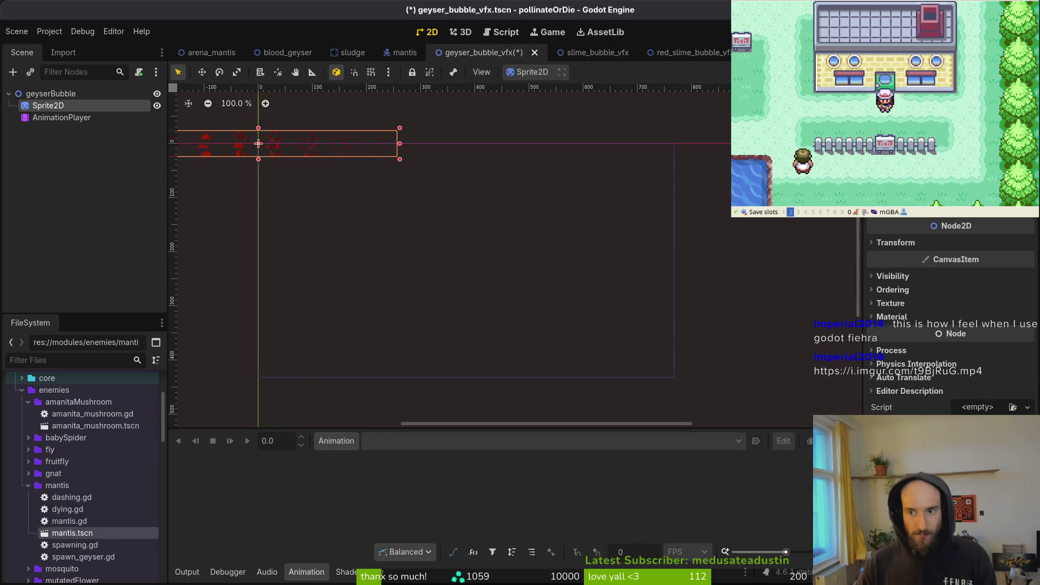
scroll(950, 314, up, 3)
text(6)
key(Tab)
text(3)
key(Return)
key(ctrl+s)
Step: Save geyser_bubble_vfx.tscn, then select the Sprite2D in slime_bubble_vfx
scroll(587, 248, up, 10)
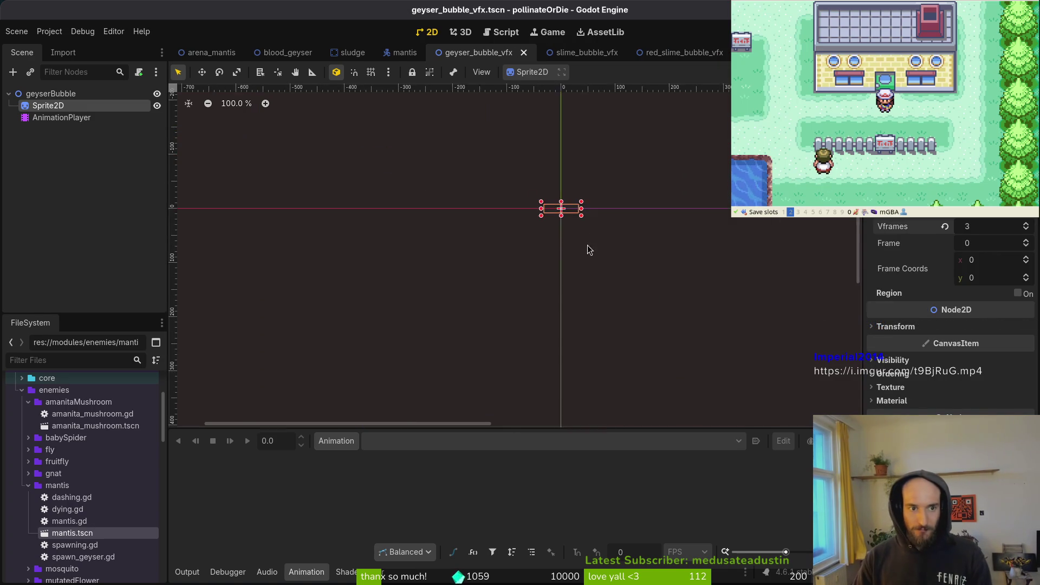
key(ctrl+s)
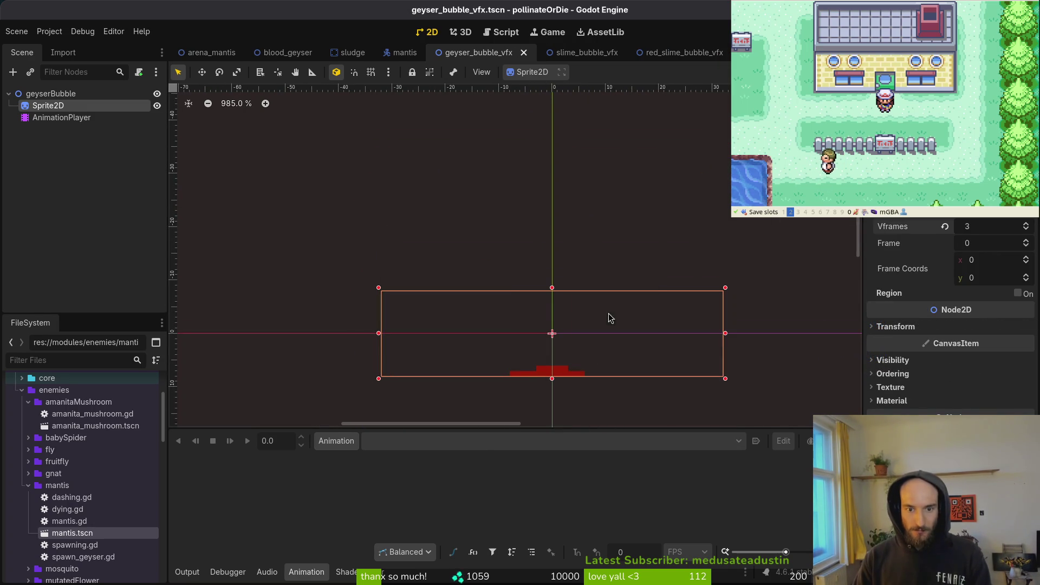
click(574, 53)
click(48, 105)
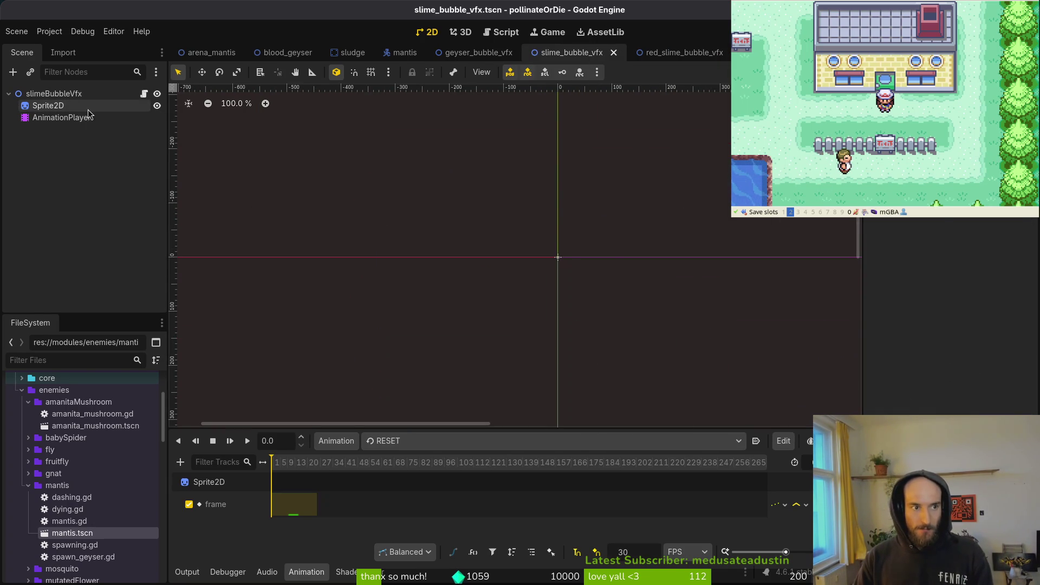
Step: Check the slime bubble's Transform, then give the geyser Sprite2D a -8.0 vertical offset and save
scroll(544, 259, up, 10)
scroll(545, 260, up, 2)
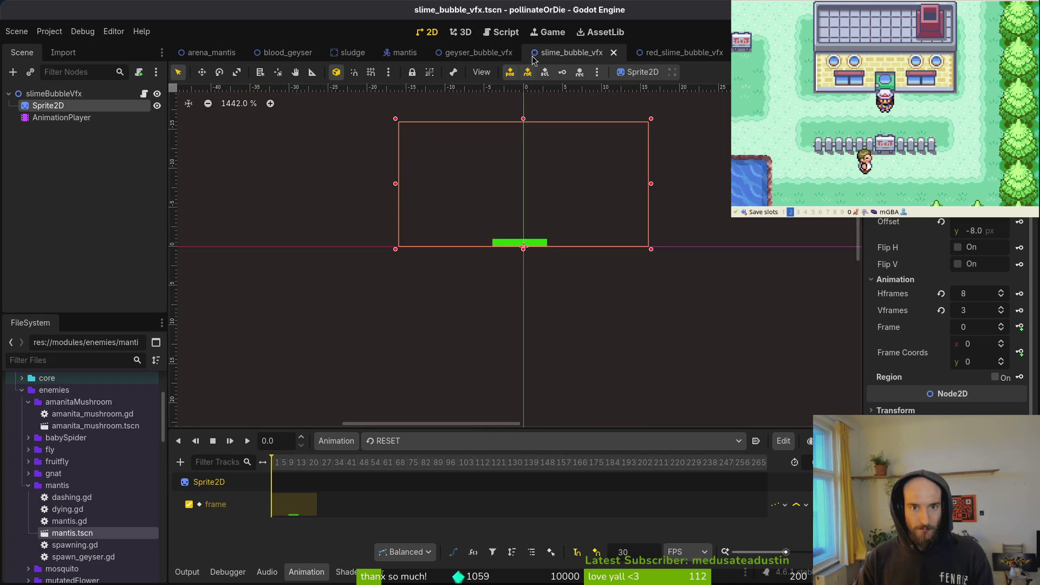
click(946, 414)
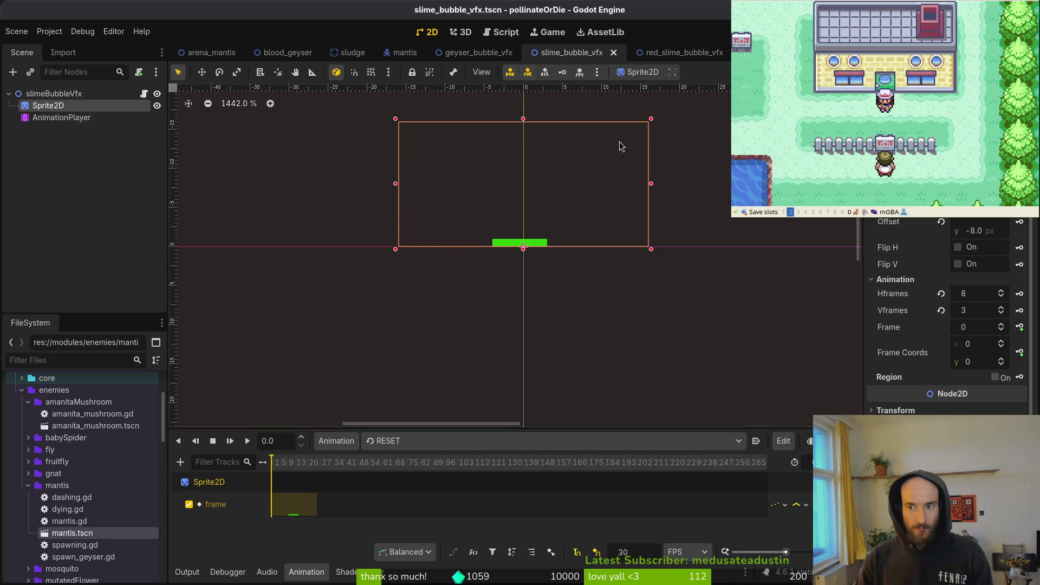
key(ctrl+shift+Tab)
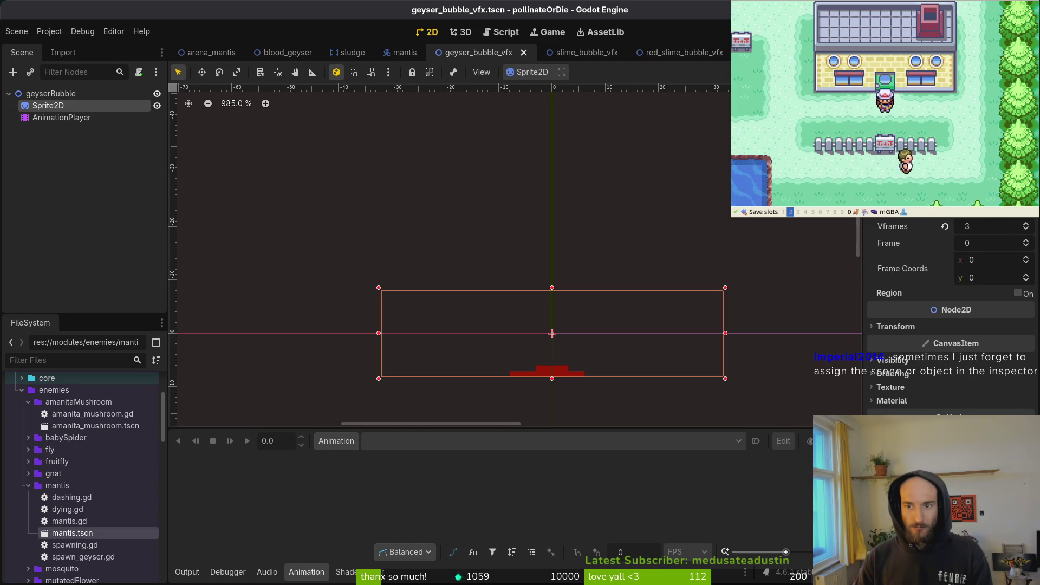
scroll(965, 269, up, 3)
click(995, 232)
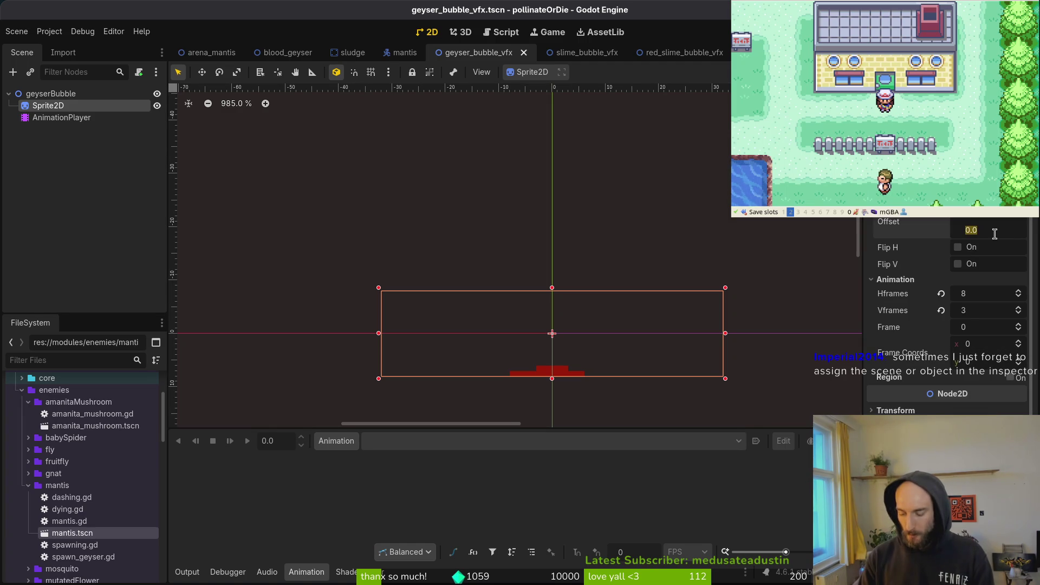
key(BackSpace)
text(=)
text(-8)
key(Return)
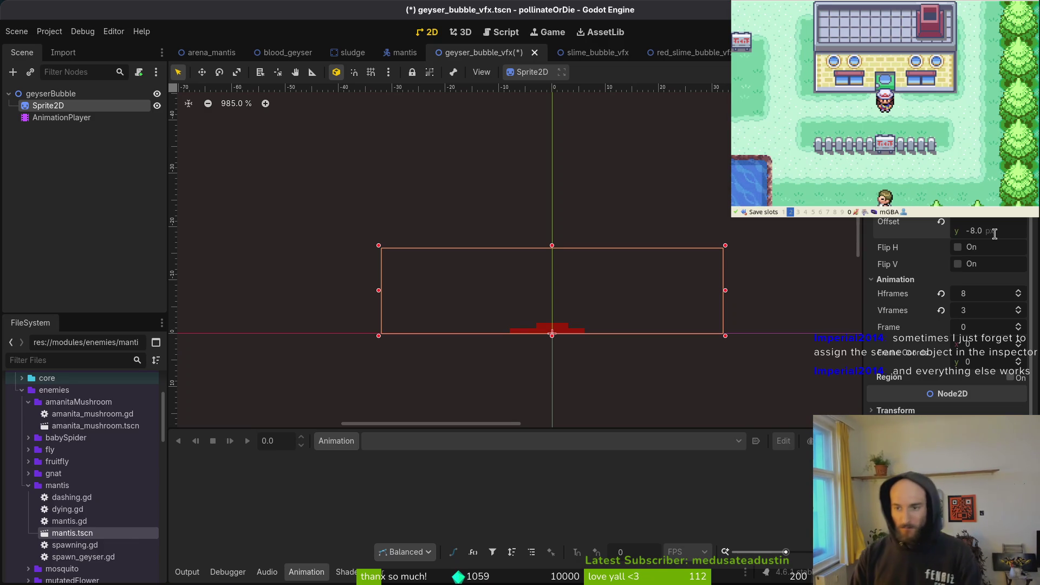
click(424, 239)
key(ctrl+s)
click(48, 106)
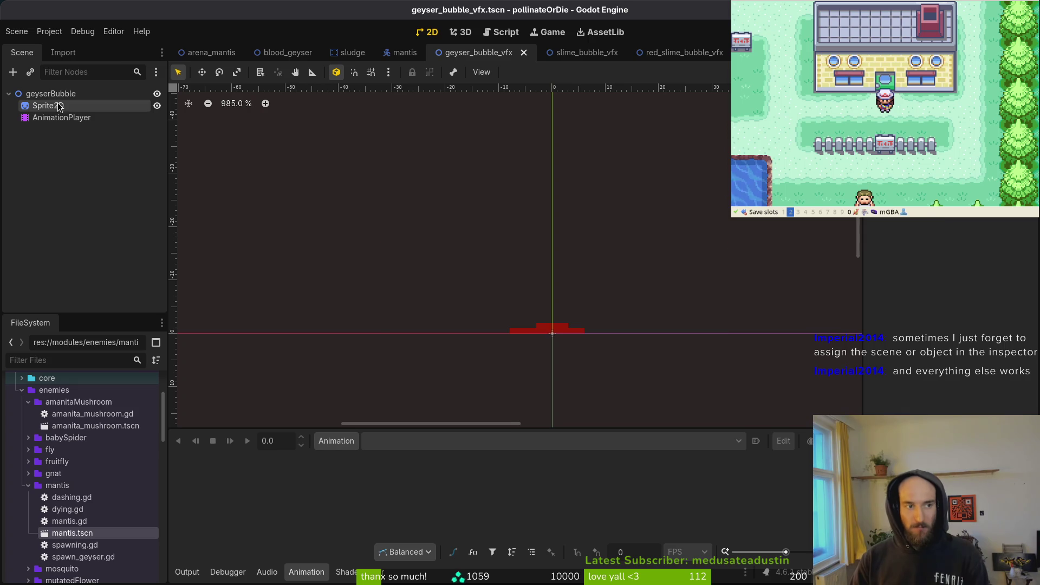
Step: Compare geyserBubble's Sprite2D and AnimationPlayer, then review slime_bubble_vfx's animation list
click(59, 120)
click(49, 106)
click(60, 118)
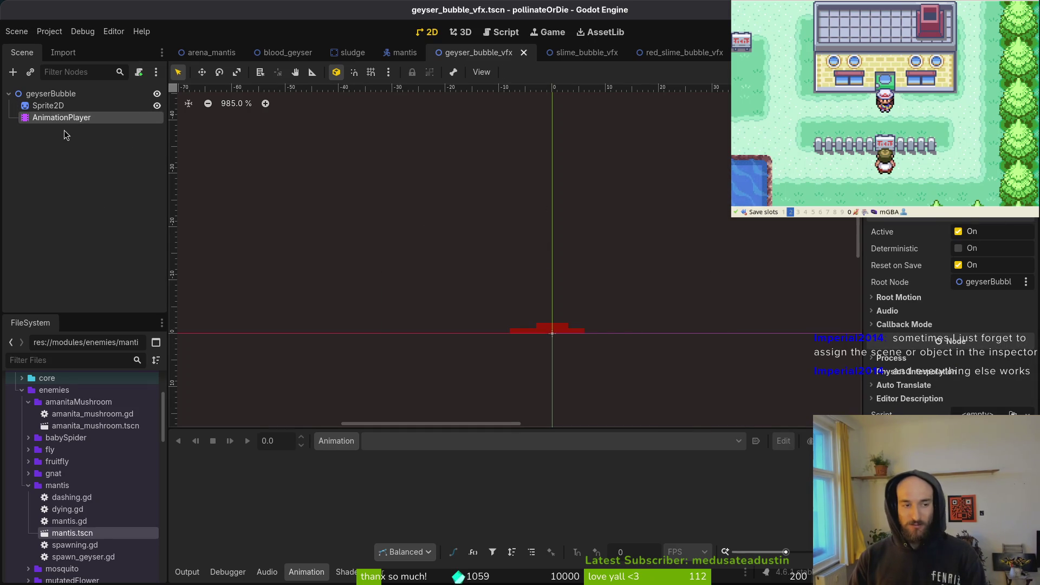
click(49, 105)
click(60, 118)
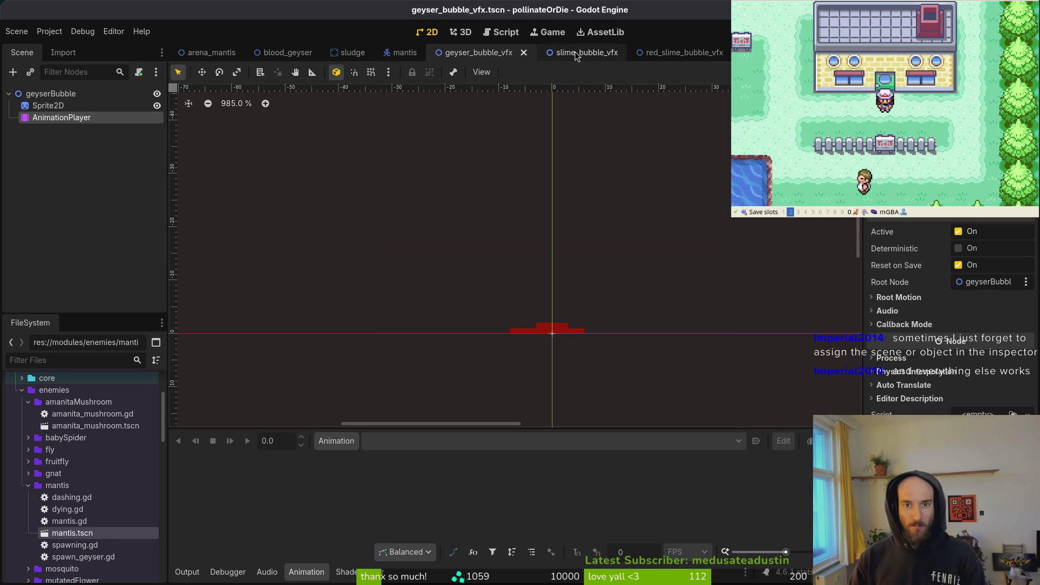
click(576, 53)
click(59, 117)
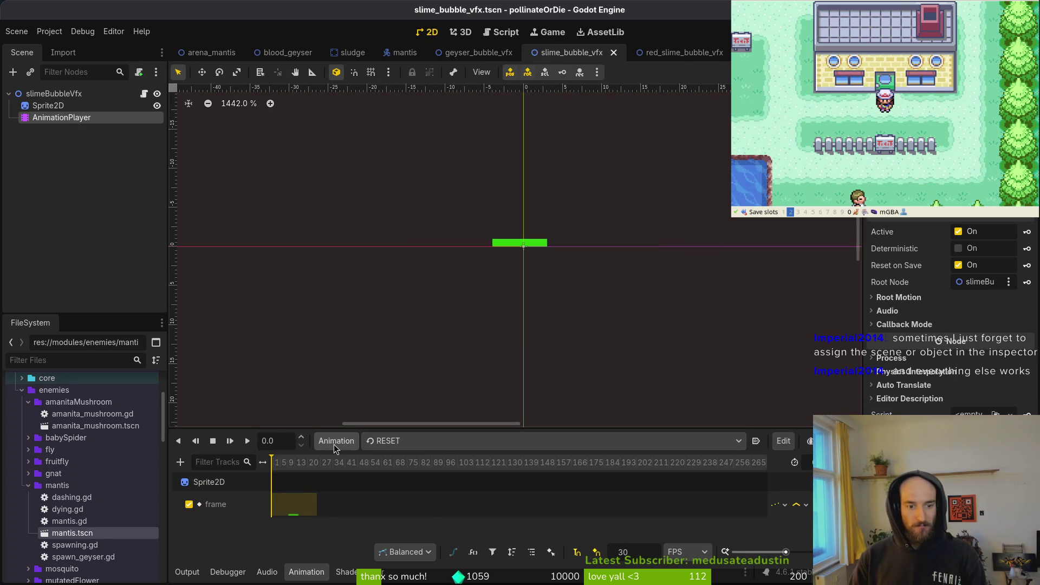
click(335, 441)
click(412, 441)
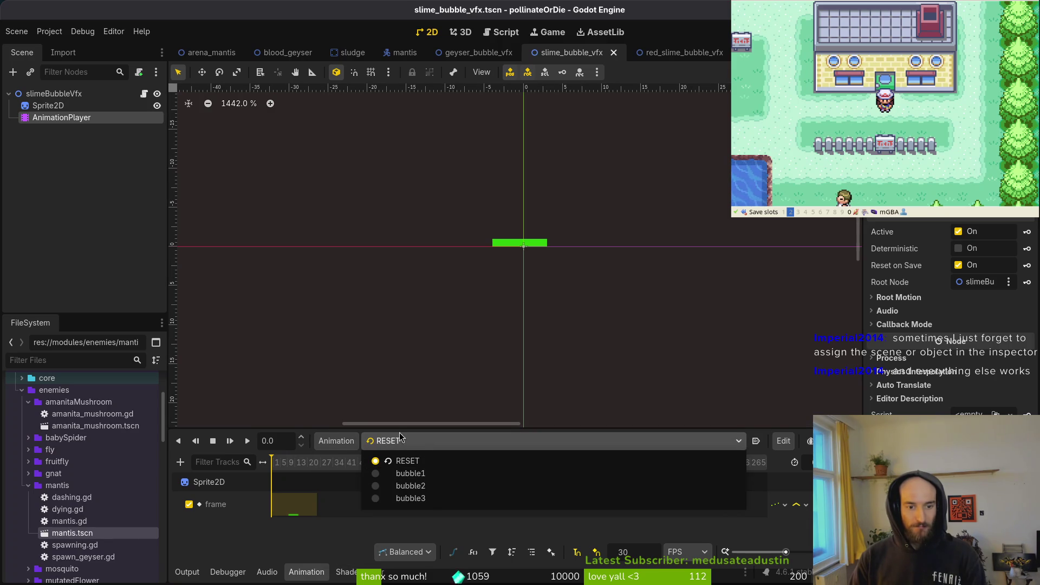
click(70, 117)
Step: Replace geyserBubble's AnimationPlayer with the one copied from slime_bubble_vfx and save the scene
key(ctrl+shift+Tab)
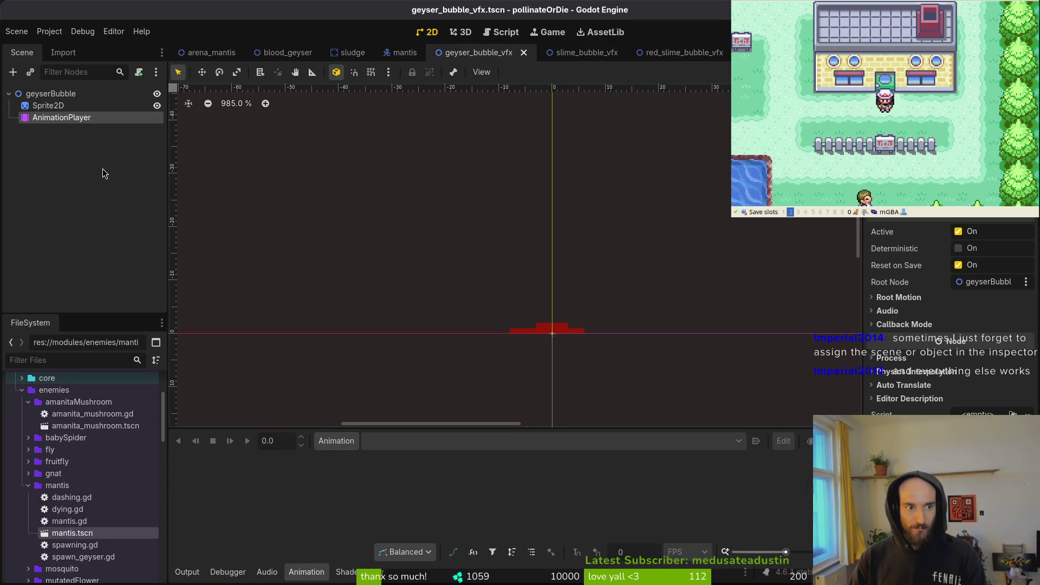
key(Delete)
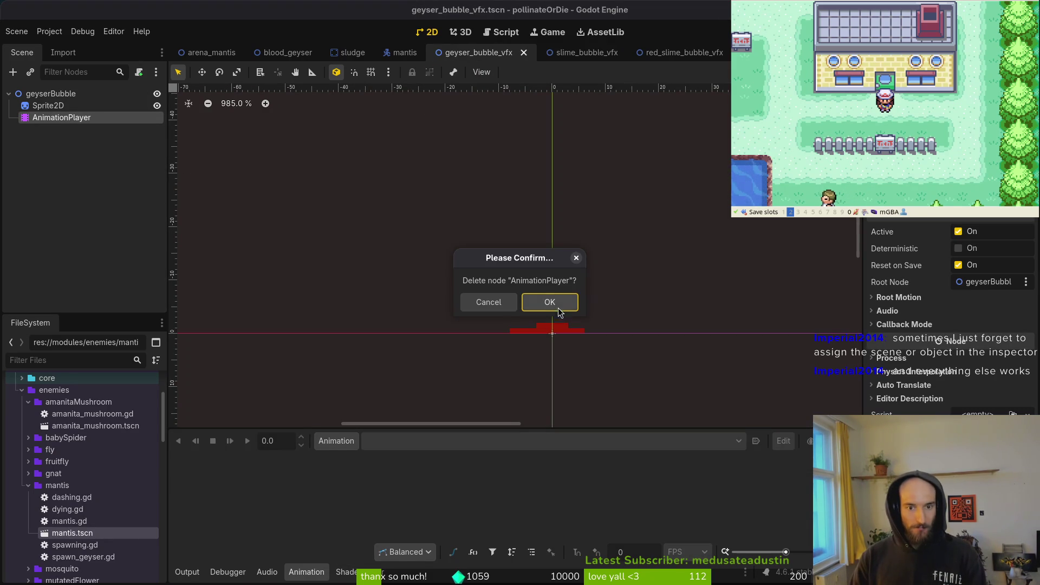
key(Return)
key(ctrl+z)
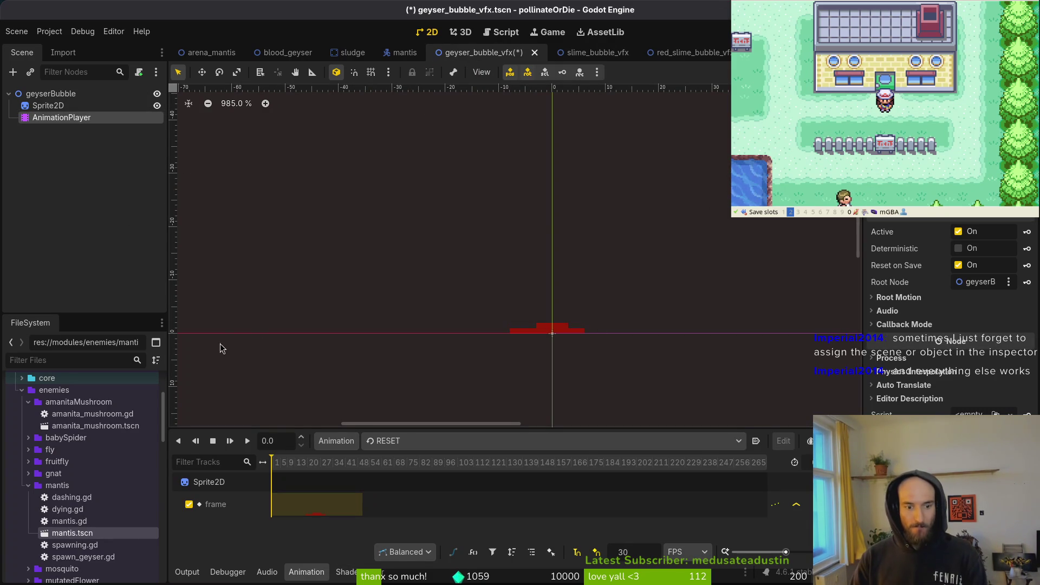
key(ctrl+s)
Step: Preview the bubble1 animation playing the red bubble frames
click(423, 442)
click(411, 474)
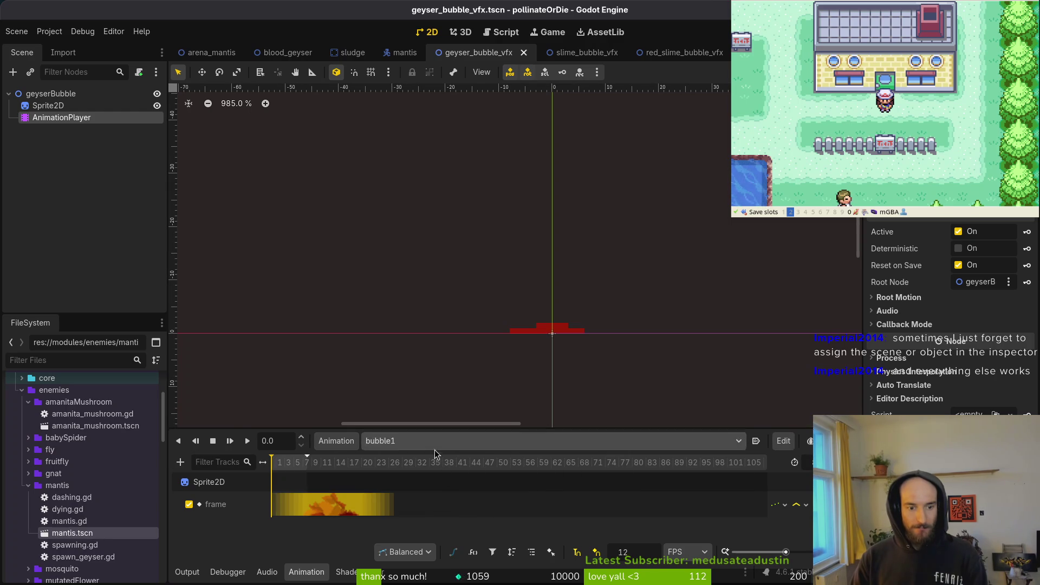
click(247, 442)
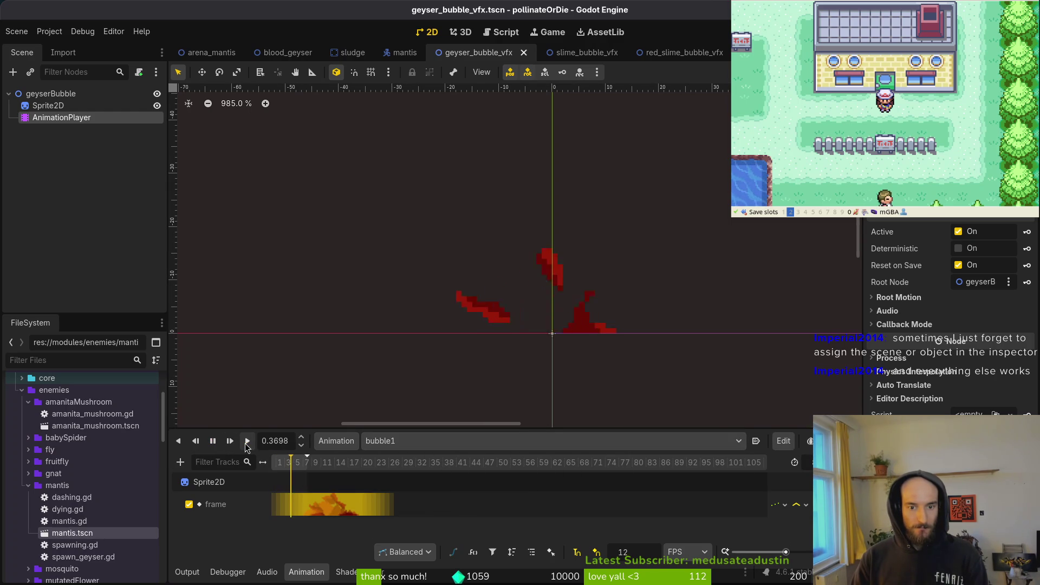
click(54, 94)
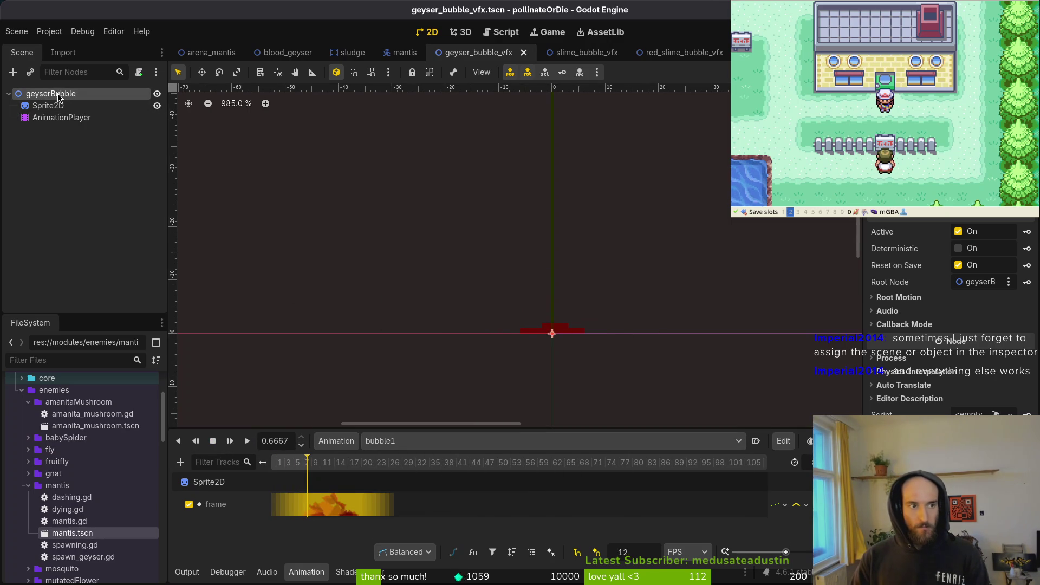
Step: Load res://modules/vfx/slime_bubble_vfx.gd as geyserBubble's script and save geyser_bubble_vfx.tscn
click(139, 74)
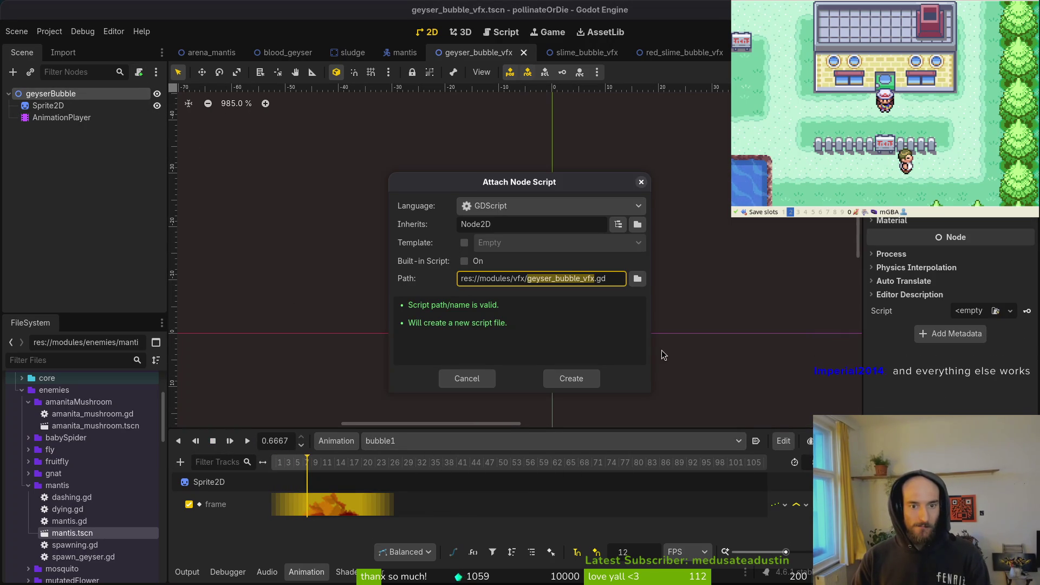
click(639, 280)
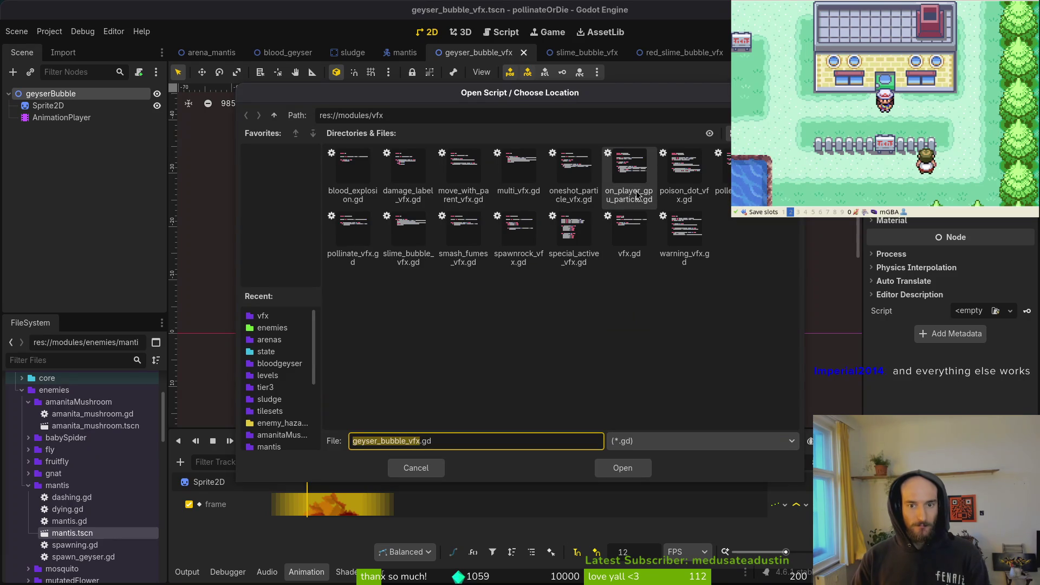
click(408, 233)
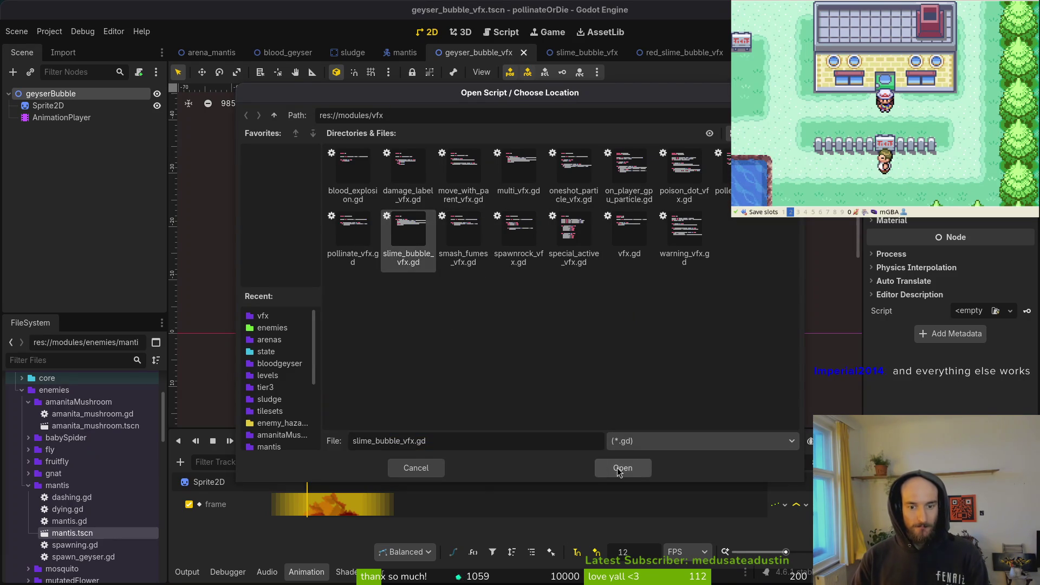
click(616, 468)
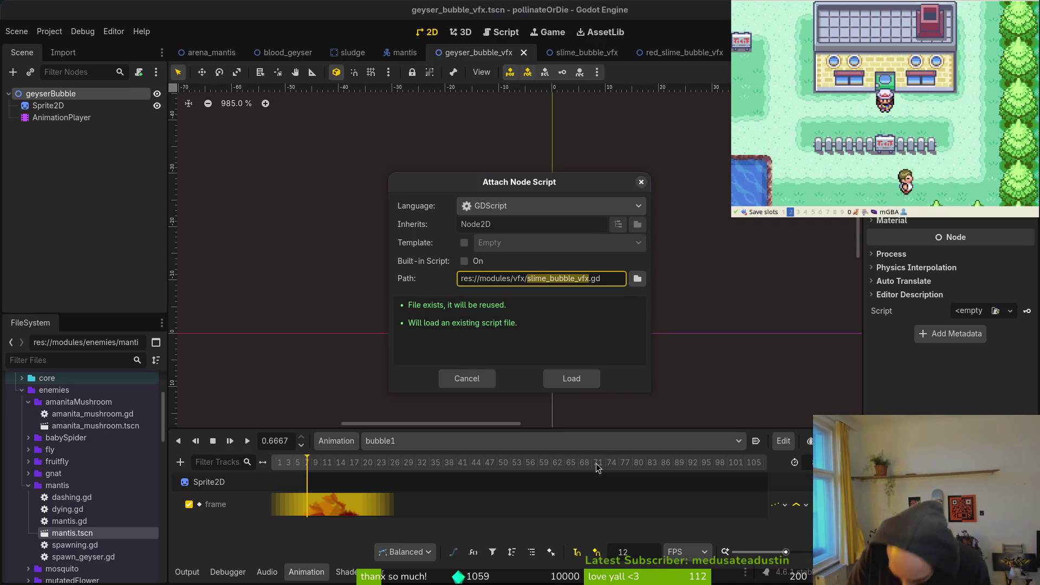
click(562, 374)
key(ctrl+s)
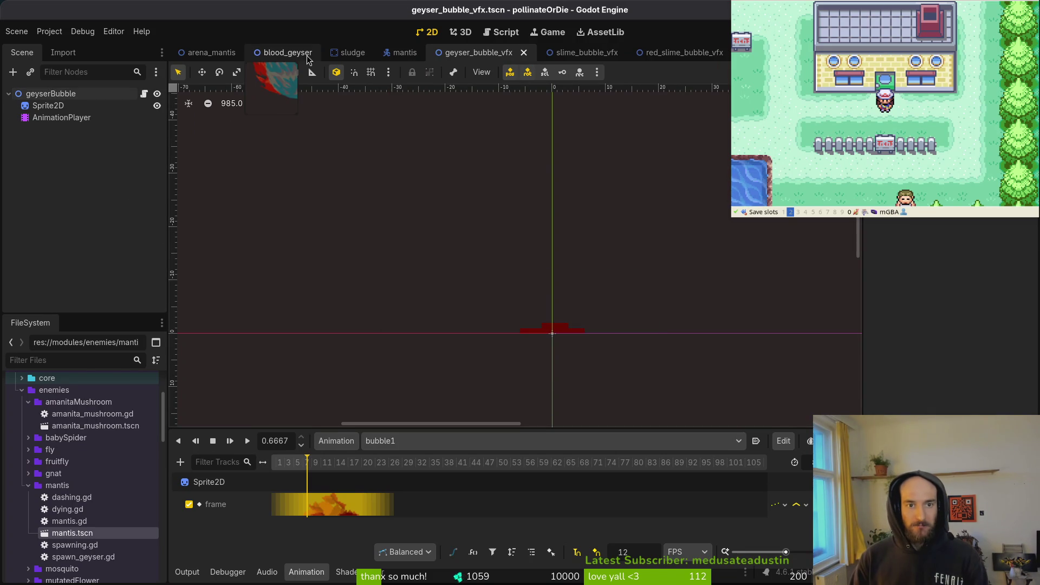
click(286, 52)
Step: Inspect the bloodGeyser root node and its SpawnComponent in the blood_geyser scene
key(Up)
key(Up)
key(Up)
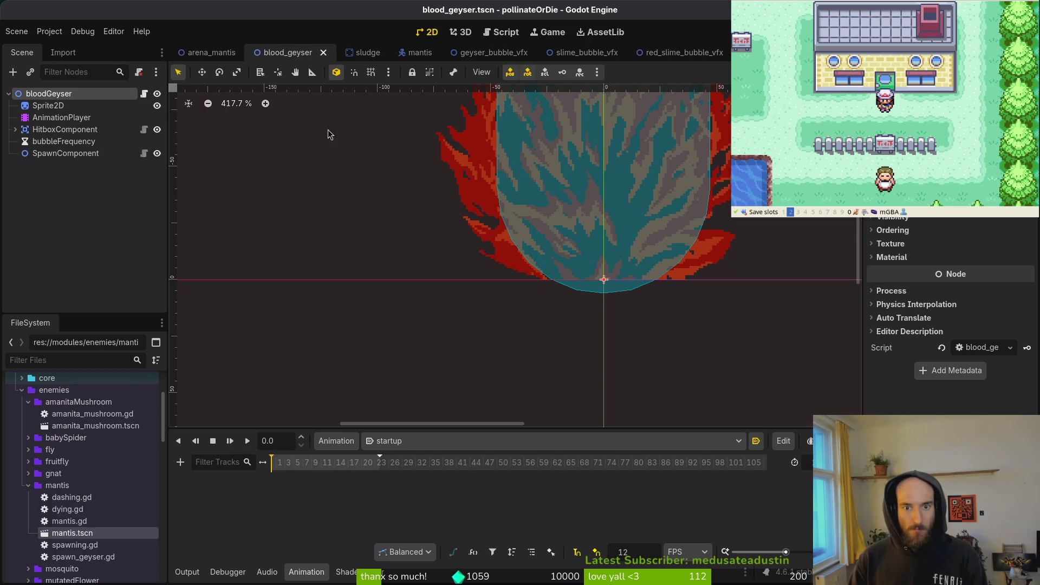
click(65, 154)
click(49, 94)
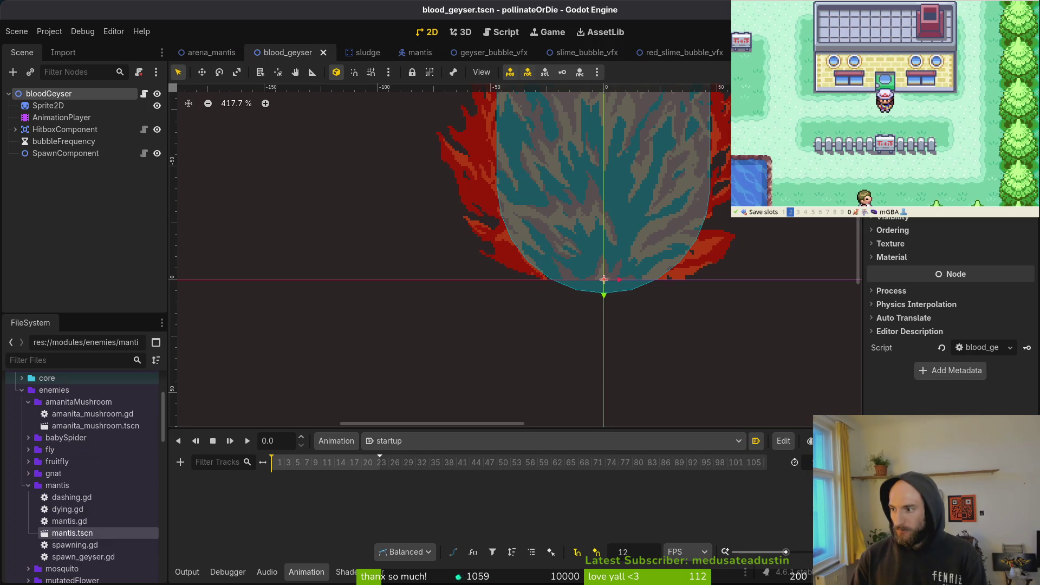
key(alt+Tab)
key(space)
key(f)
key(f)
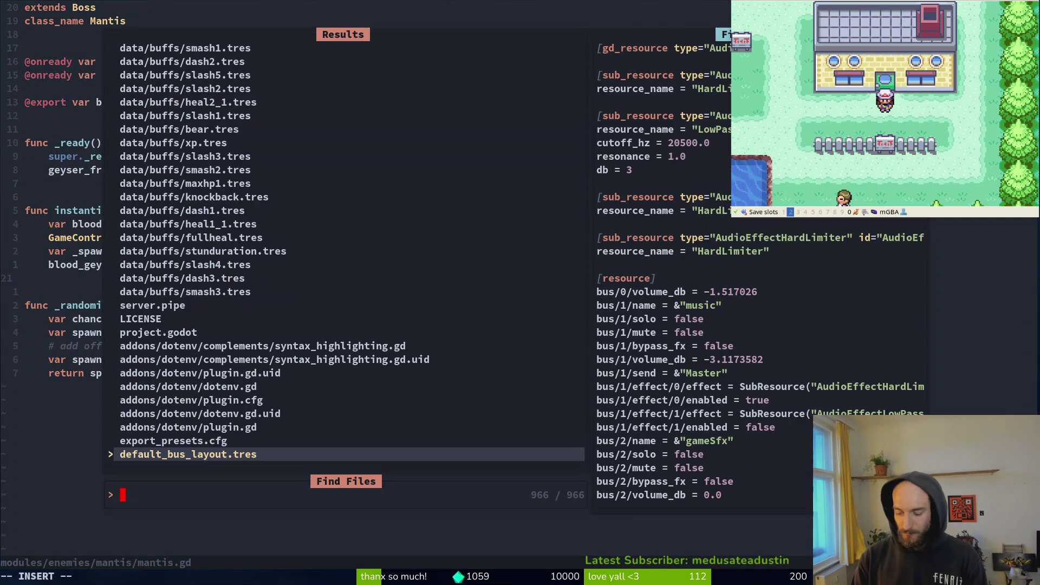
text(bloodge)
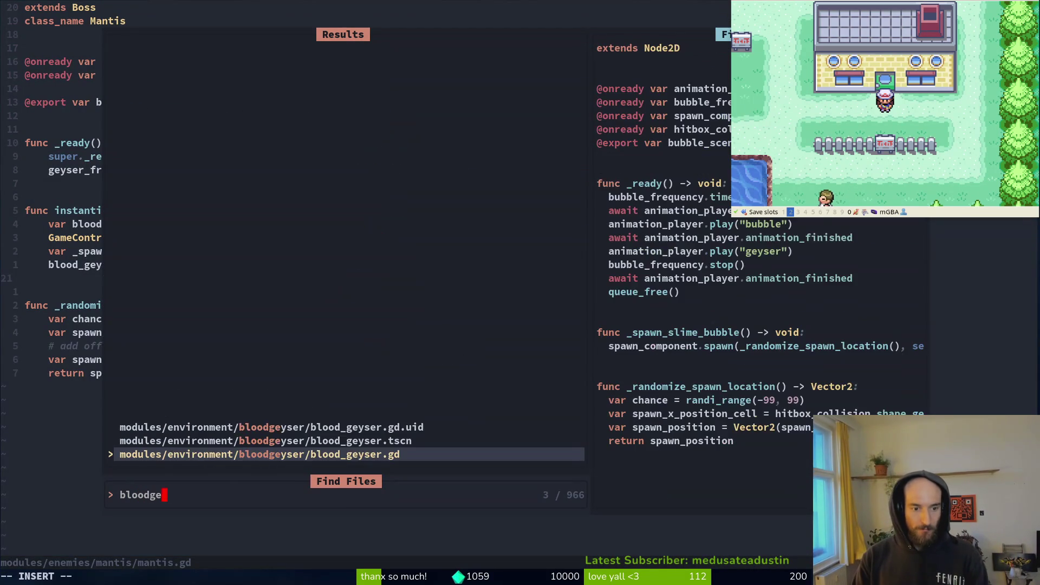
key(Return)
key(k)
key(k)
key(k)
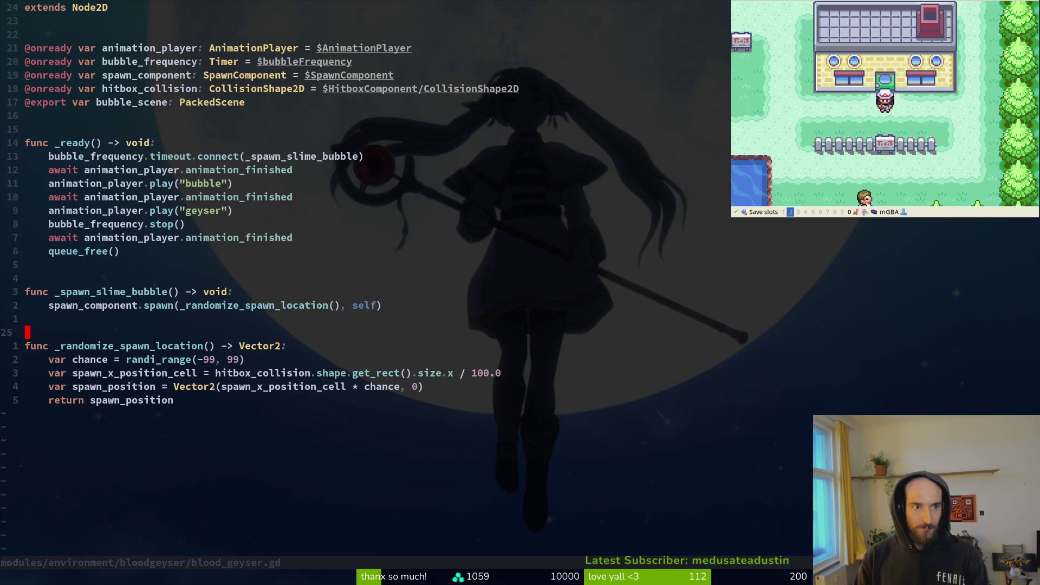
text(:w)
key(Return)
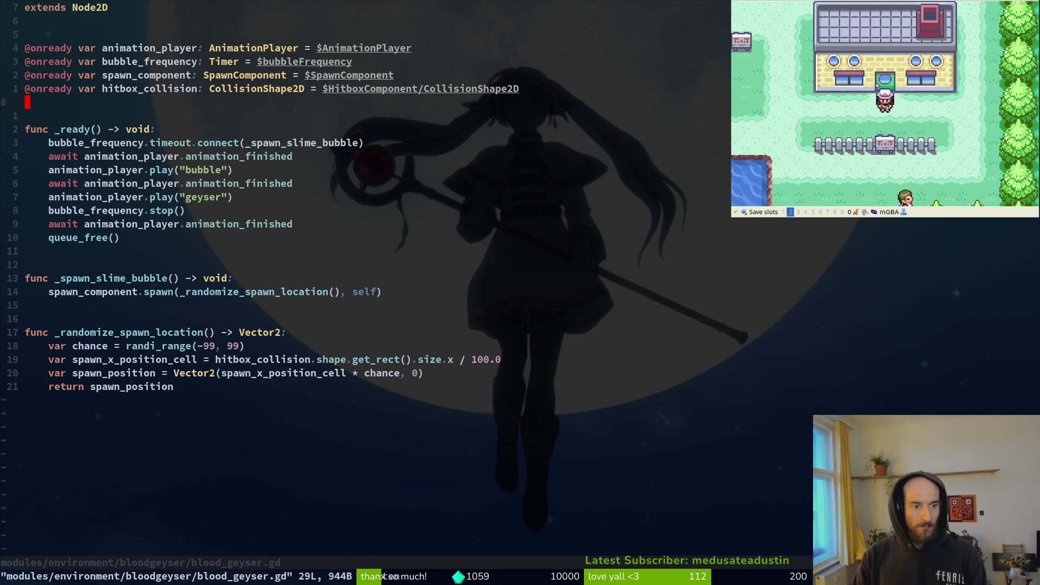
key(alt+Tab)
click(65, 154)
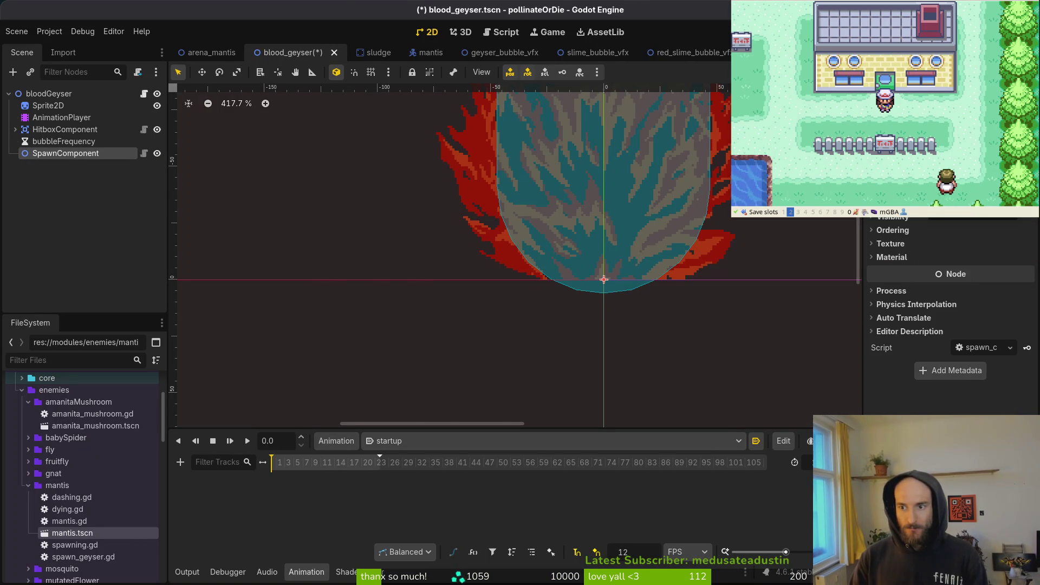
Step: Set SpawnComponent's scene to geyser_bubble_vfx.tscn, save blood_geyser, and run the game
key(ctrl+shift+o)
text(gey)
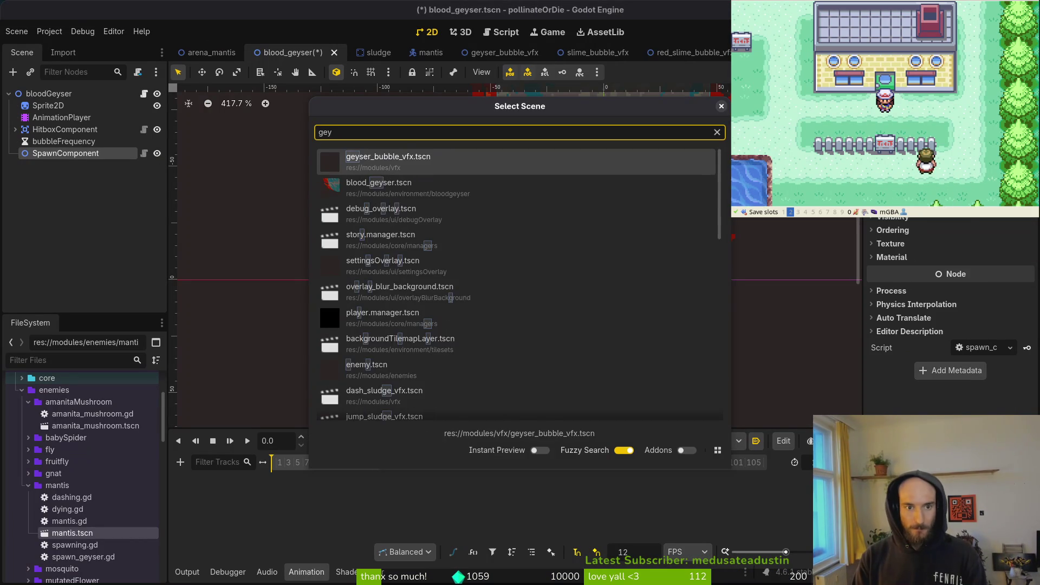
key(Escape)
key(ctrl+s)
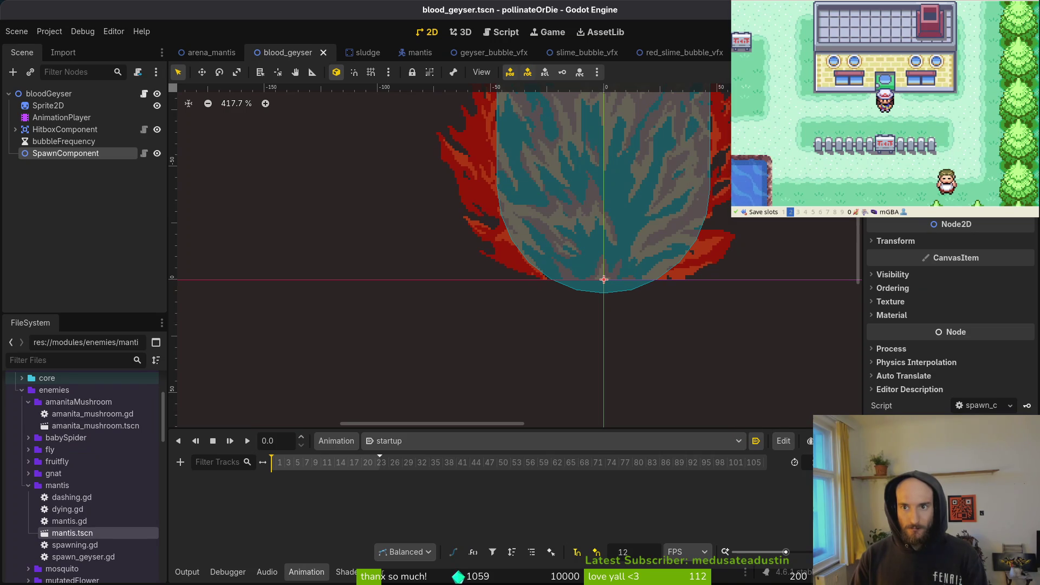
key(F5)
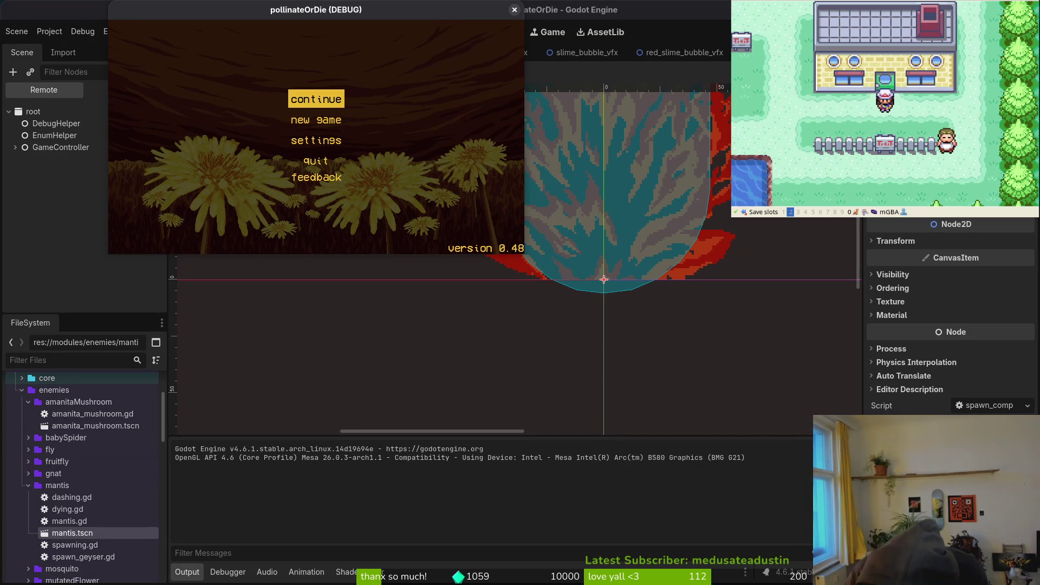
Step: Continue the saved game, load the mantis level from the debug list, and fly around the arena
click(320, 101)
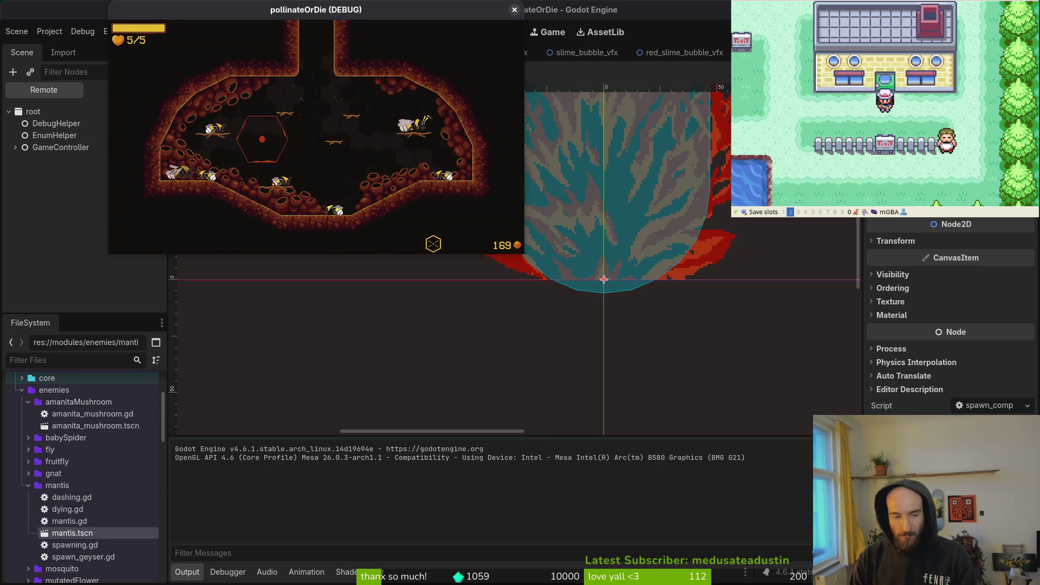
key(Escape)
key(Down)
key(Return)
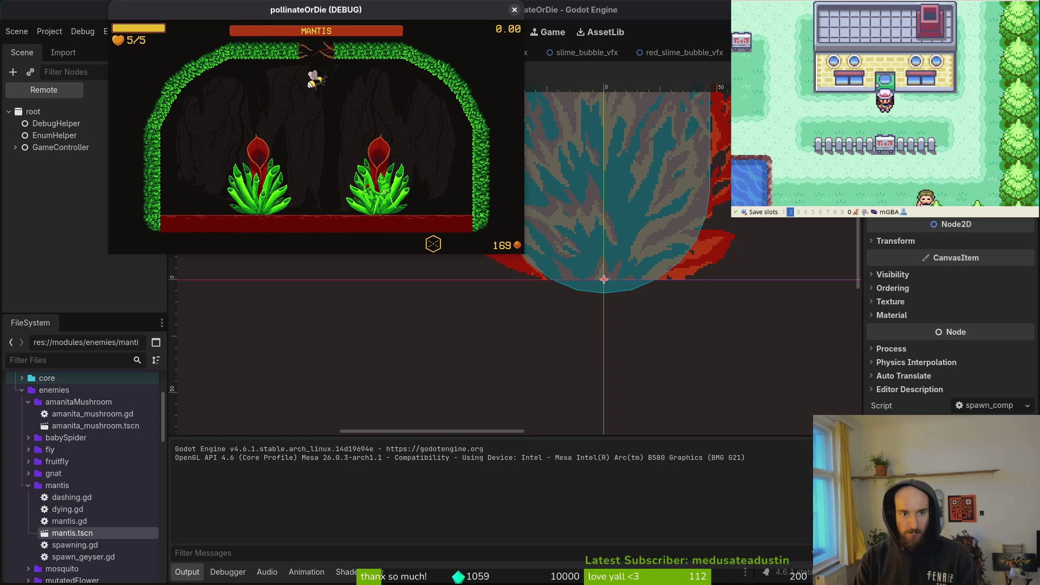
key(Up)
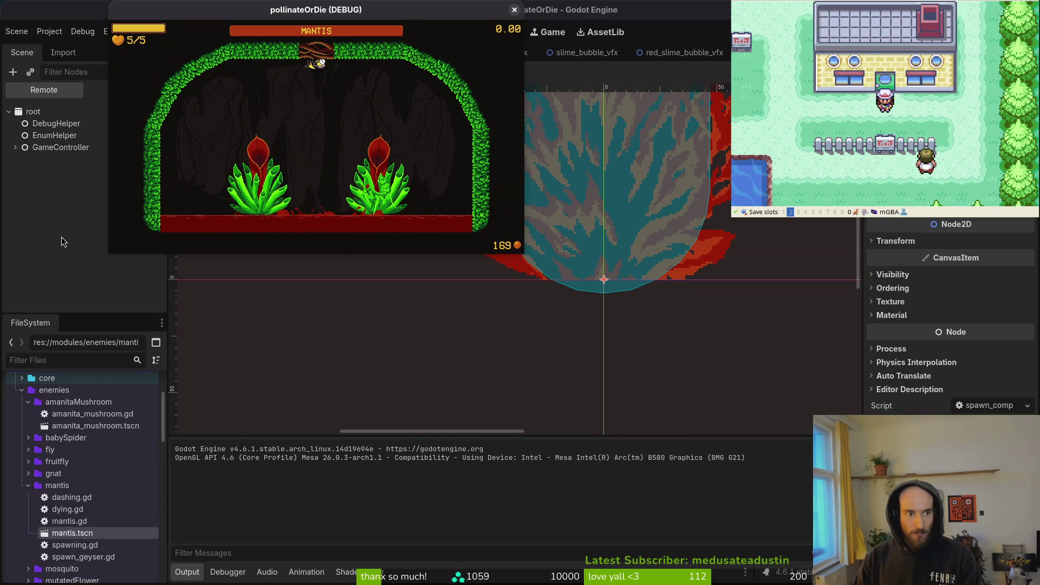
key(Escape)
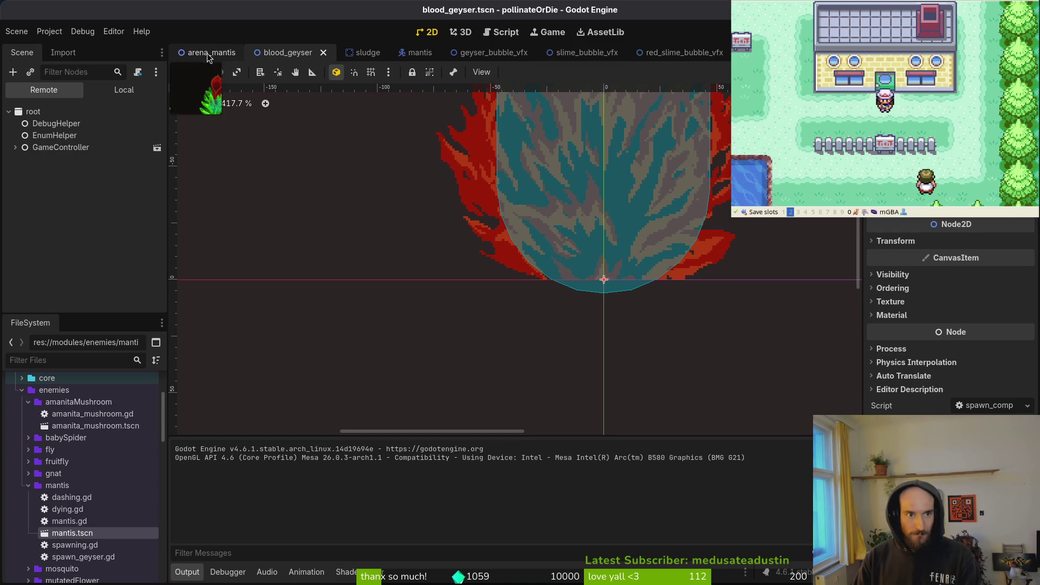
click(124, 89)
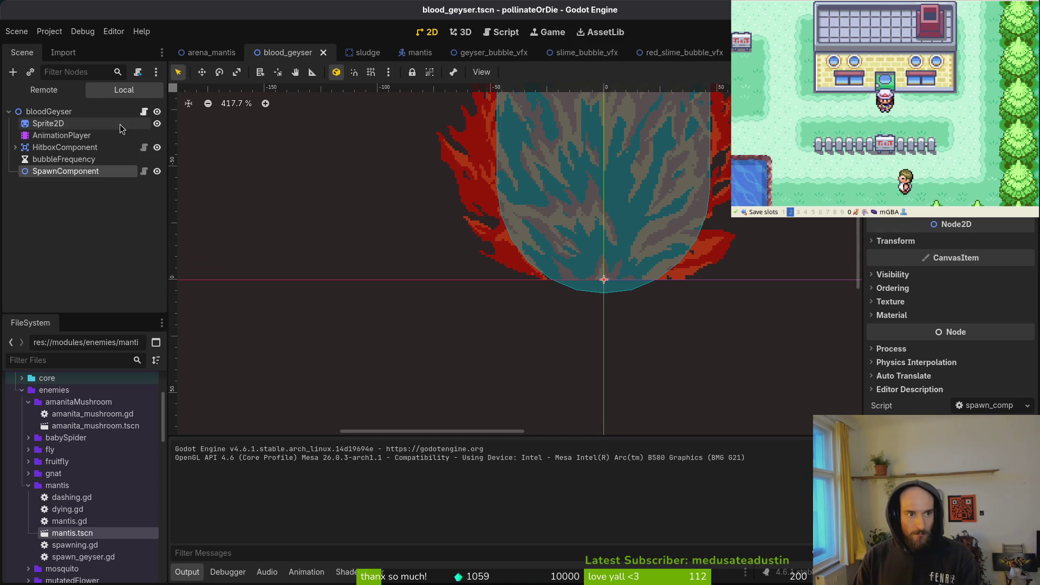
Step: Change the bubbleFrequency timer's wait time, save blood_geyser, and run the game into the hive level
click(70, 159)
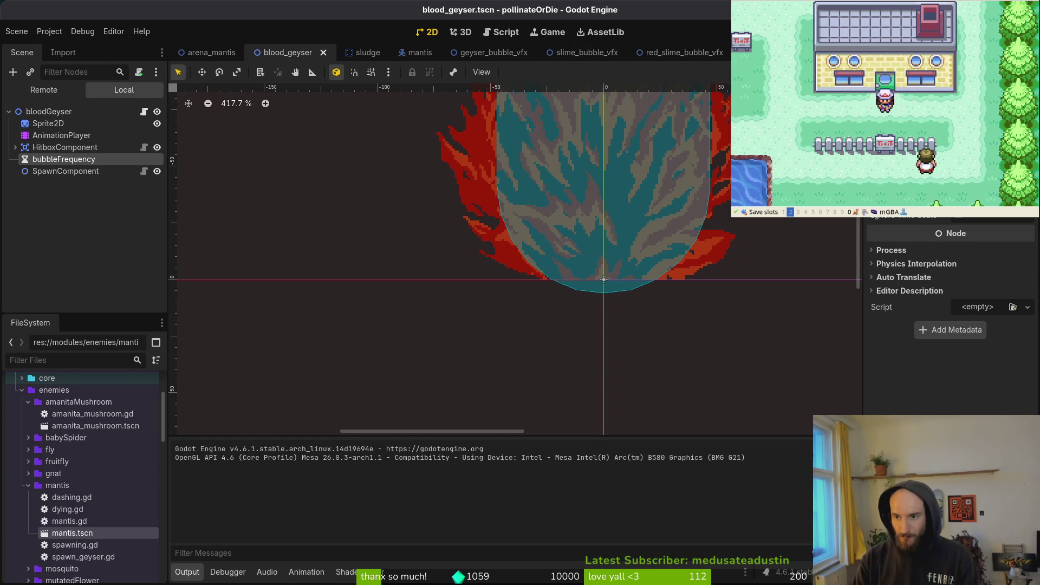
key(Return)
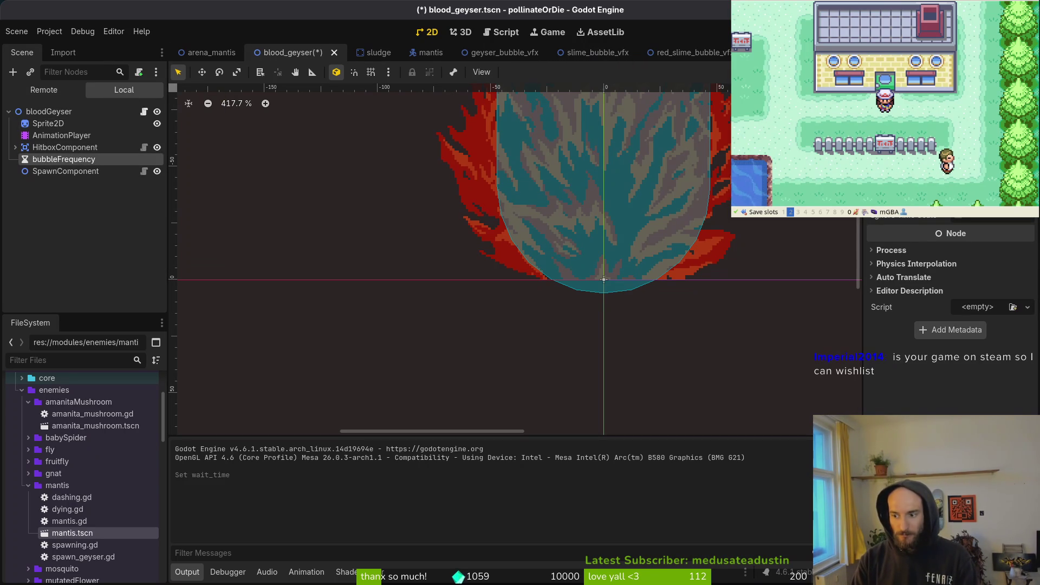
key(ctrl+s)
key(alt+Tab)
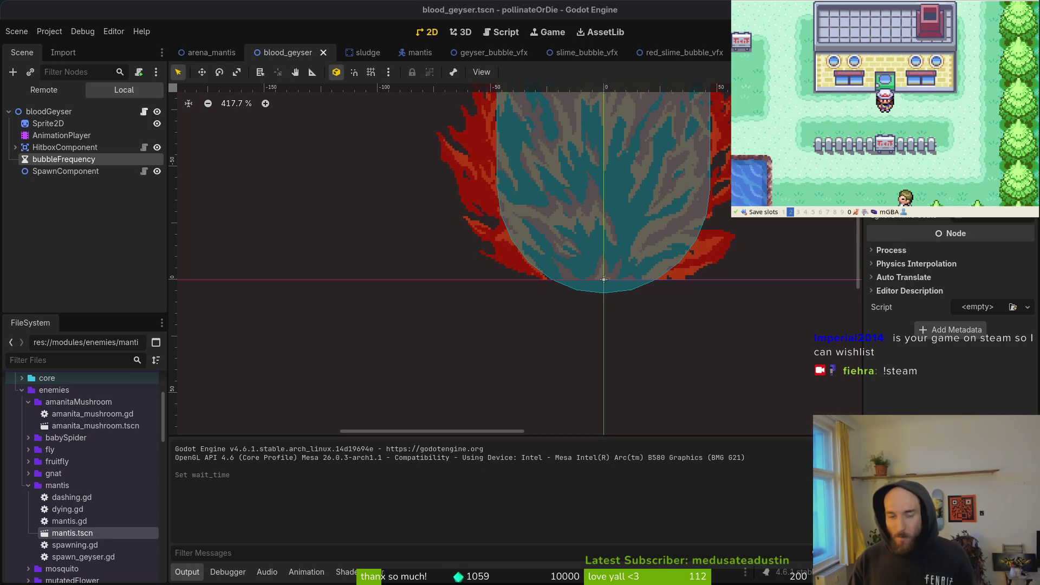
click(720, 311)
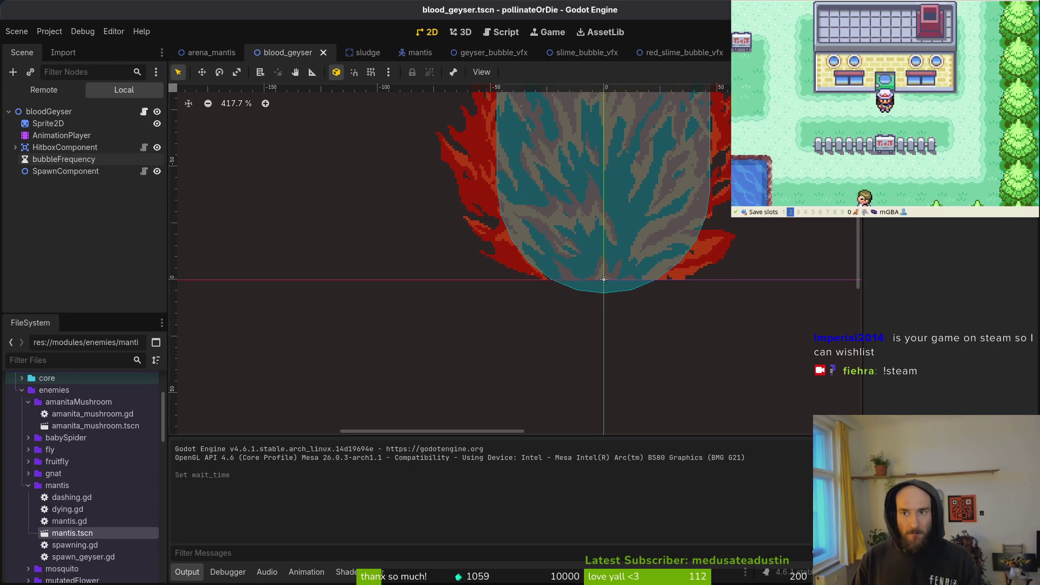
key(F5)
key(Return)
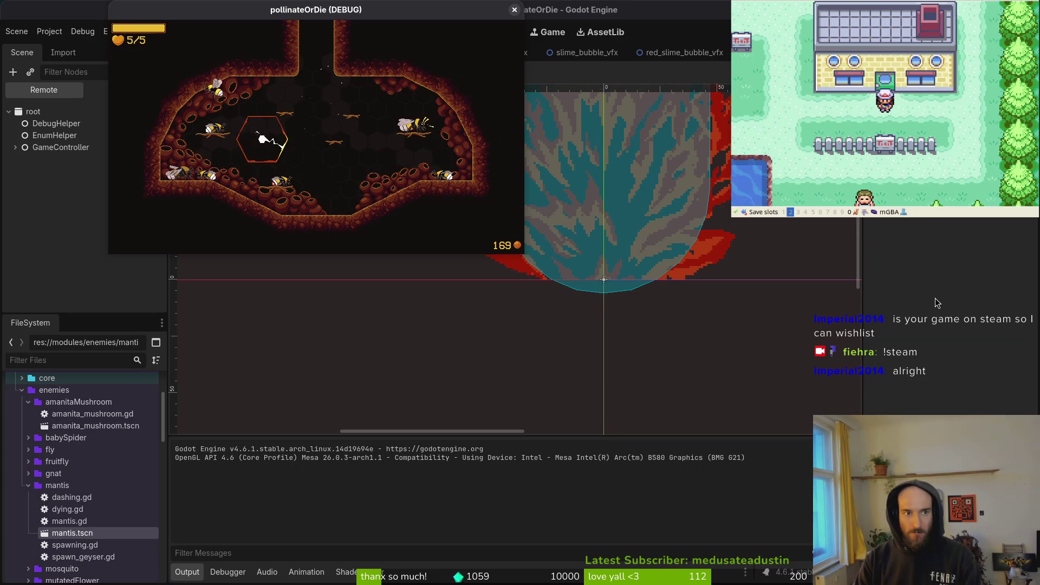
Step: Load the MANTIS arena from the debug level select, watch the geysers, then stop the game
key(F1)
key(Return)
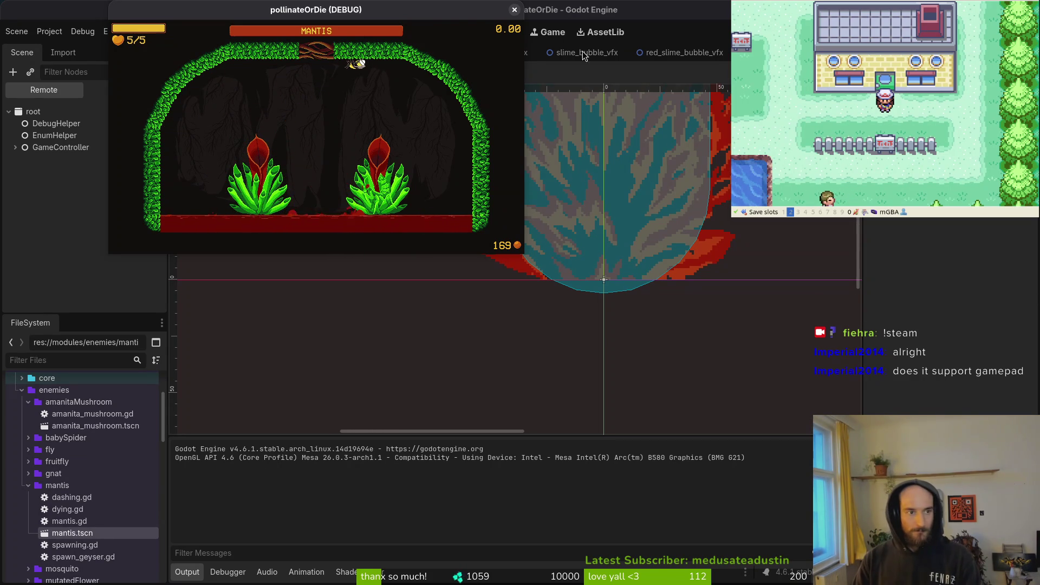
key(F8)
click(63, 160)
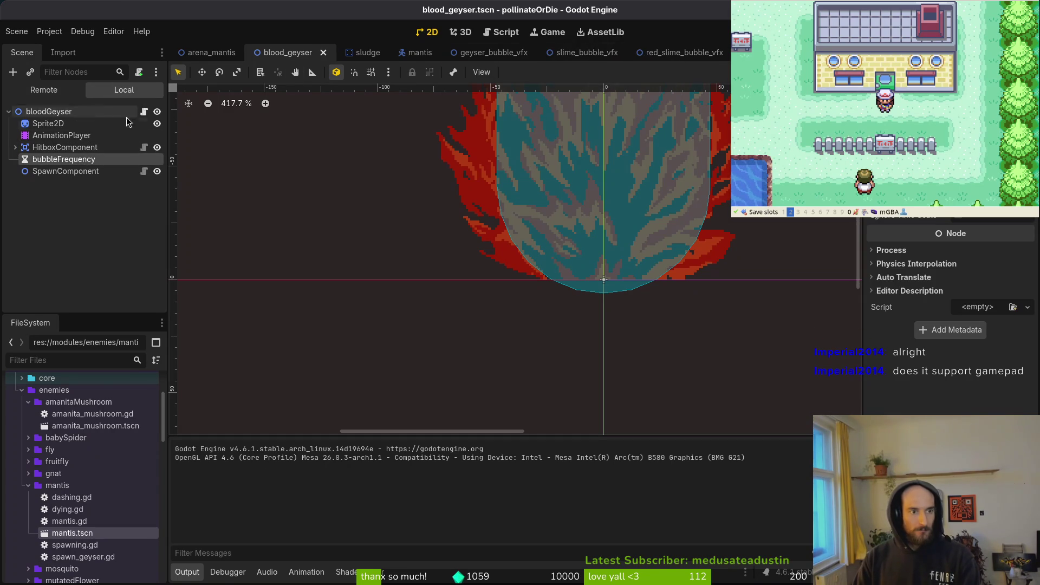
click(61, 136)
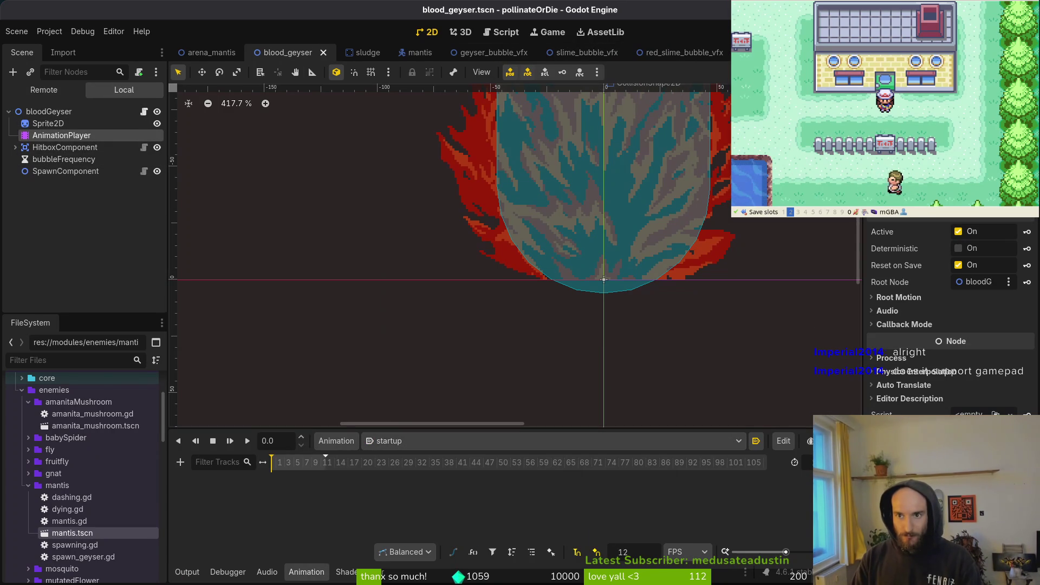
Step: Run the game again into the mantis level, fight with the blood geysers, then stop the game
key(F5)
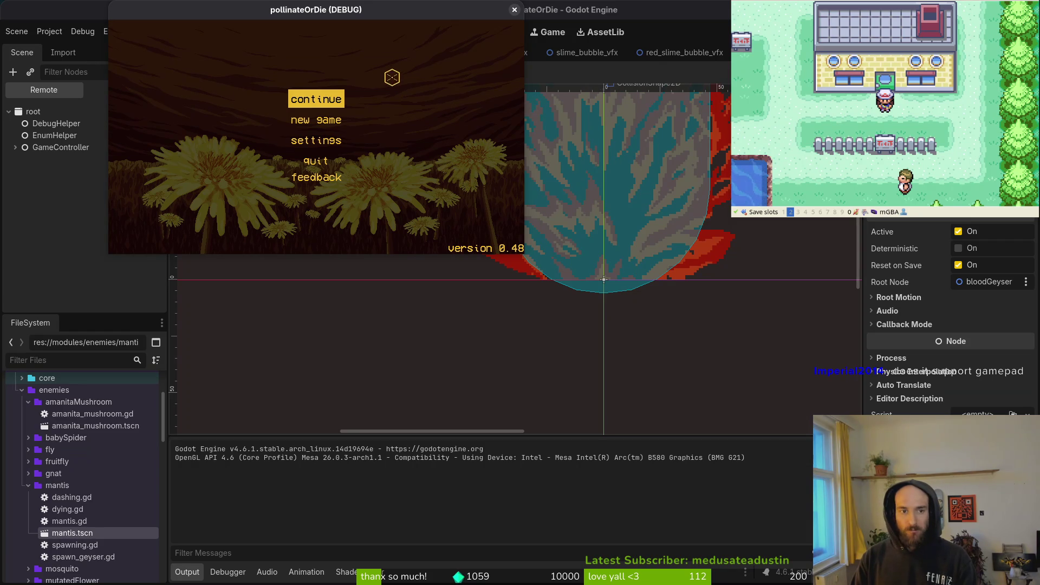
key(Return)
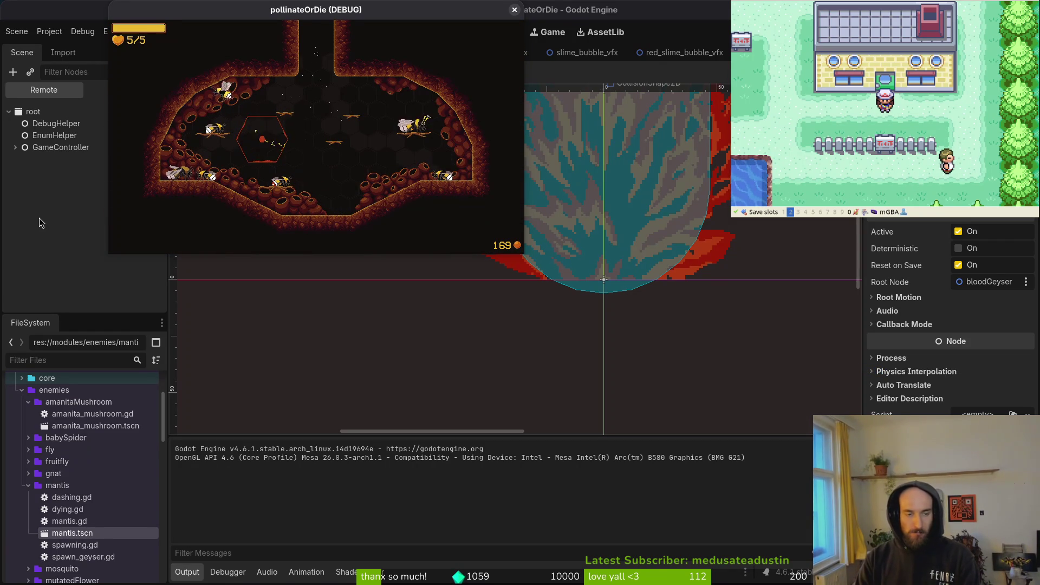
key(Escape)
key(Down)
key(Return)
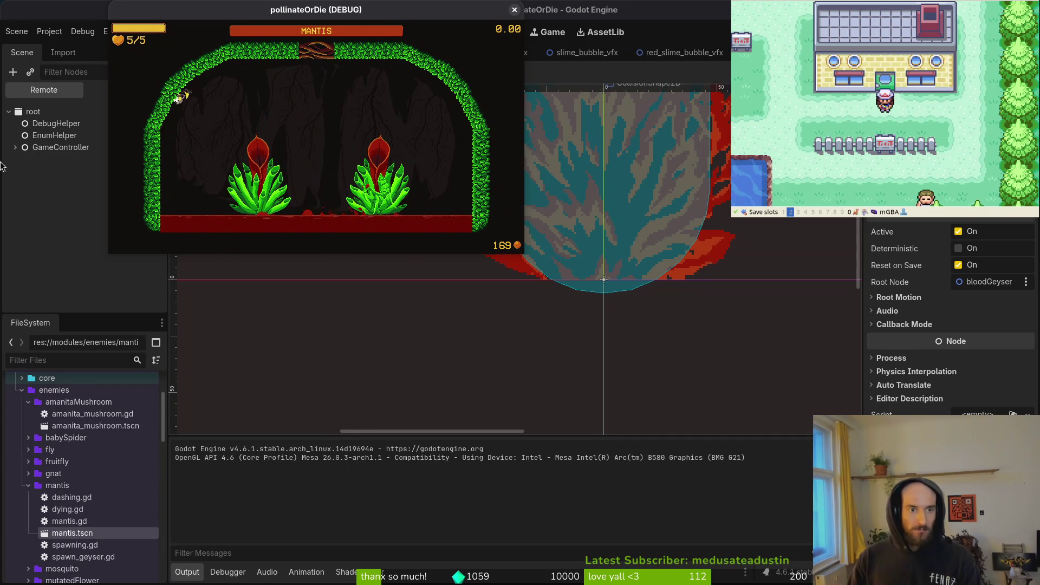
key(F8)
click(210, 53)
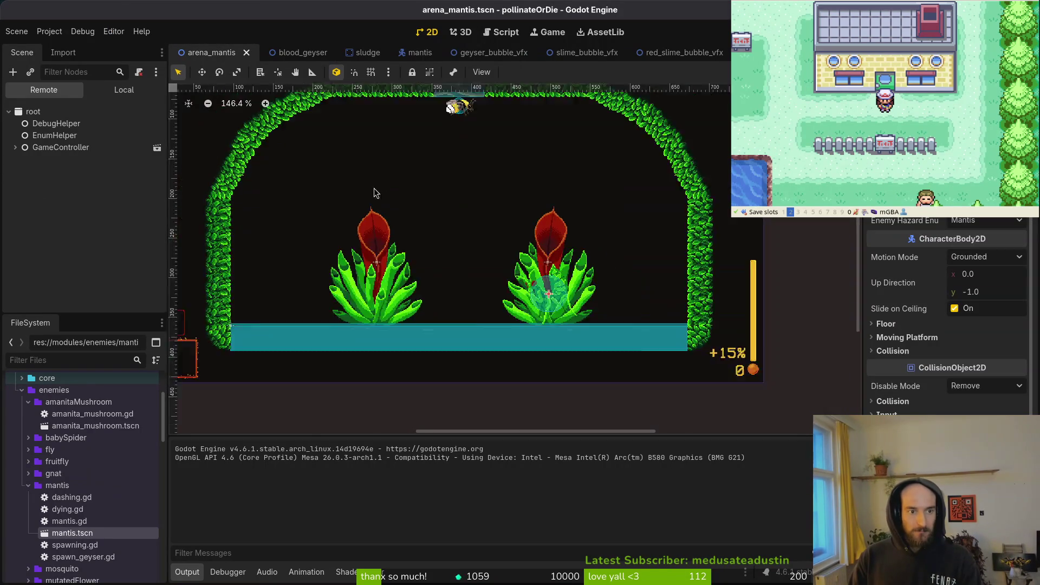
Step: Move the gate into the hedge gap of the arena with grid snapping on, and save
click(125, 90)
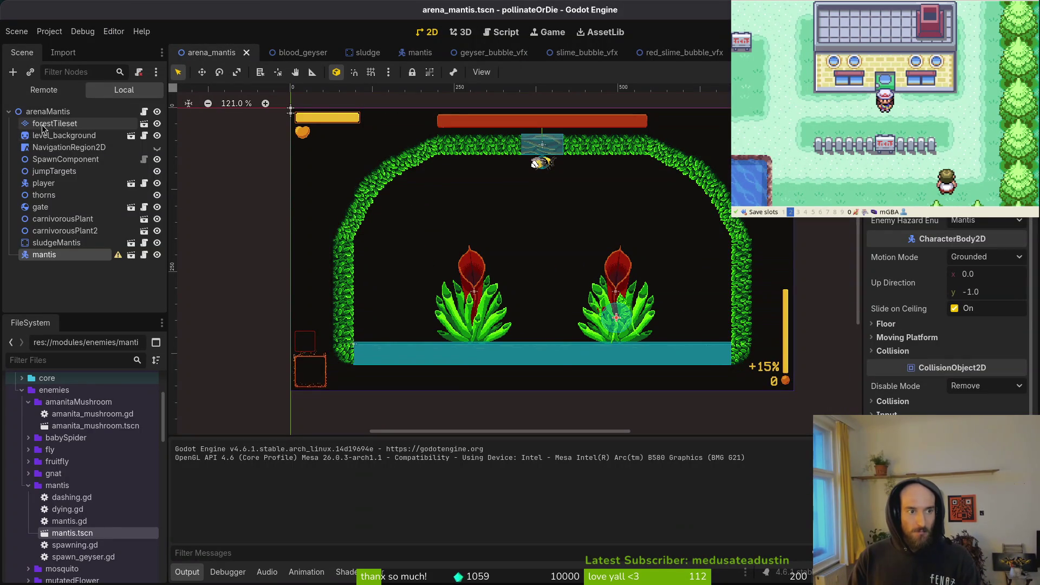
click(54, 123)
click(315, 408)
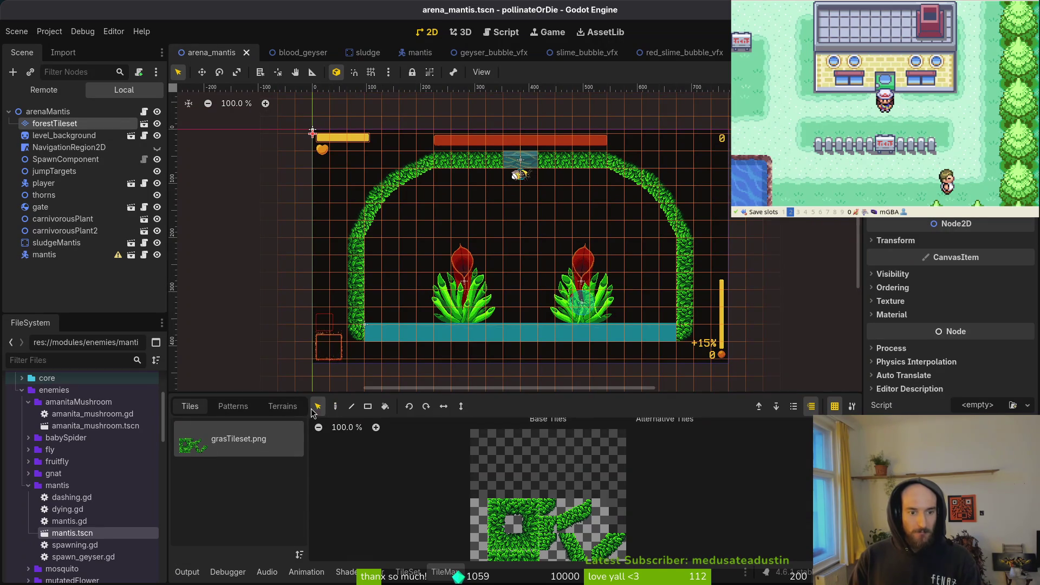
mouse_move(759, 119)
mouse_down()
mouse_move(536, 238)
mouse_move(369, 255)
mouse_move(317, 271)
mouse_up()
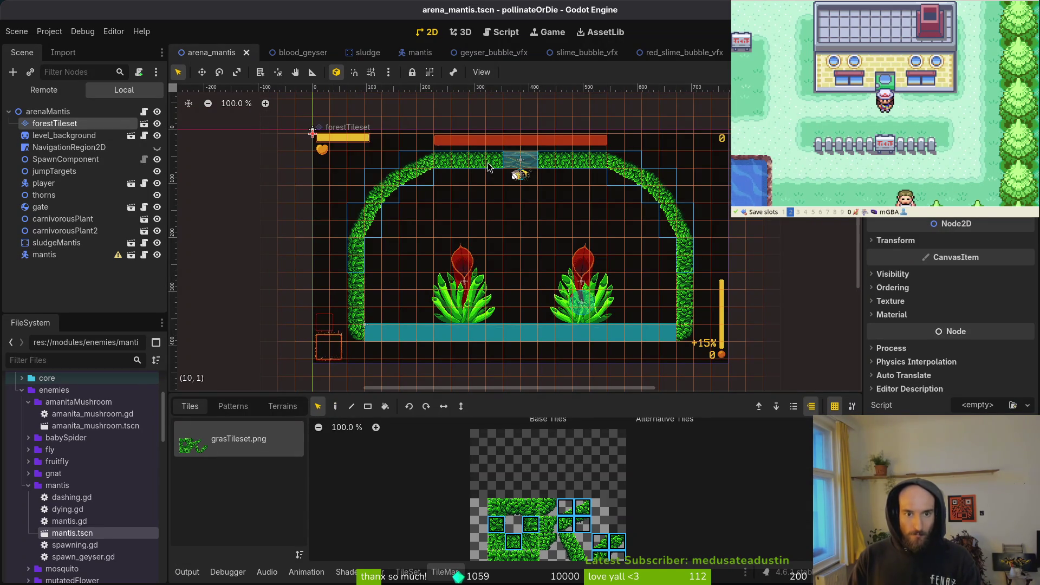
key(Escape)
scroll(523, 159, up, 4)
mouse_move(523, 159)
mouse_down()
mouse_move(530, 177)
mouse_move(539, 173)
mouse_up()
scroll(536, 174, up, 4)
key(shift+g)
key(ctrl+s)
Step: Open the gate's own scene briefly, then check the gate's placement back in arena_mantis
scroll(524, 184, up, 4)
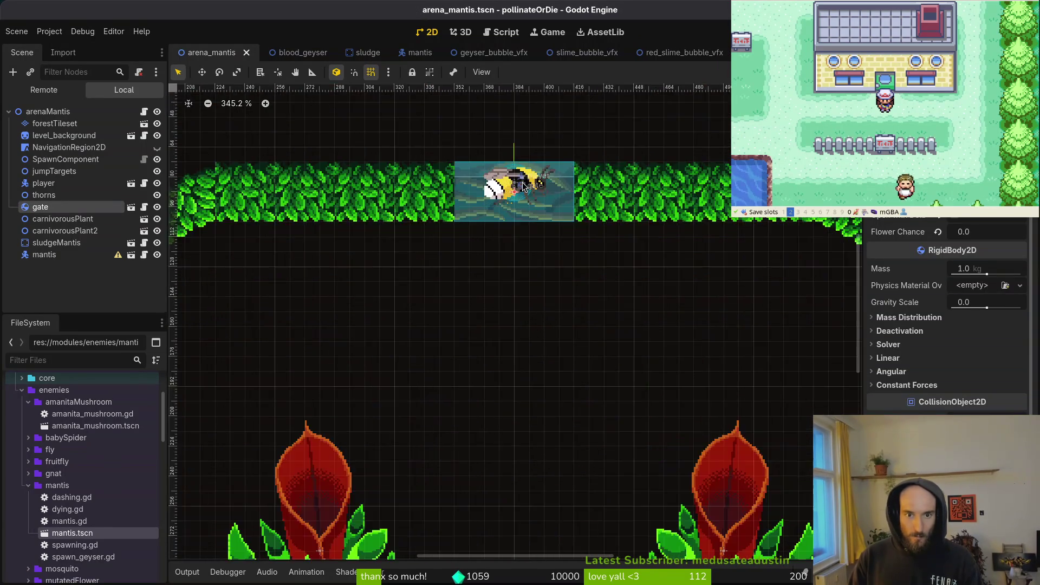
double_click(523, 185)
key(ctrl+shift+w)
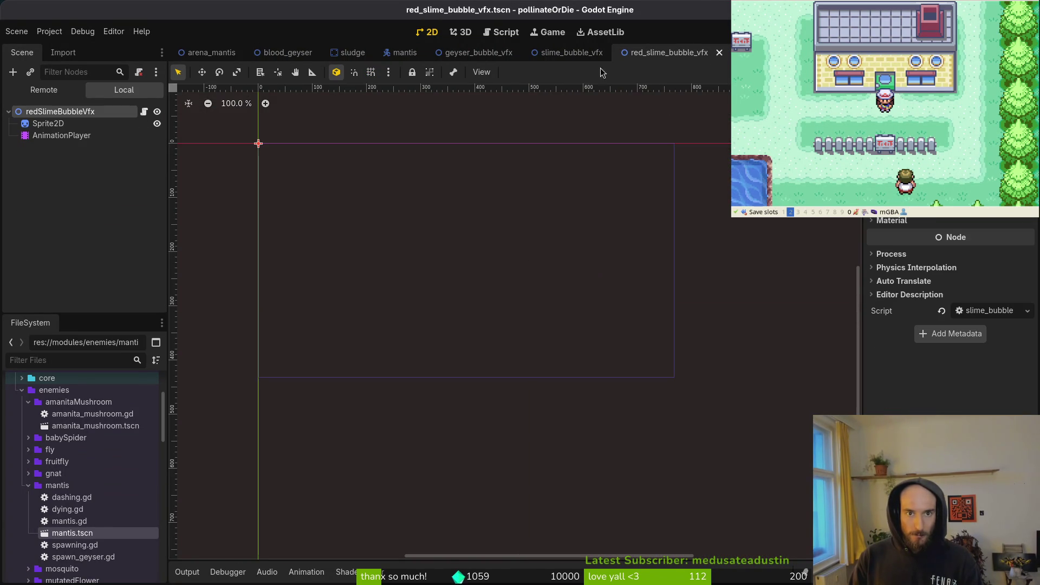
click(211, 52)
mouse_move(504, 196)
mouse_down()
mouse_move(513, 250)
mouse_move(516, 192)
mouse_up()
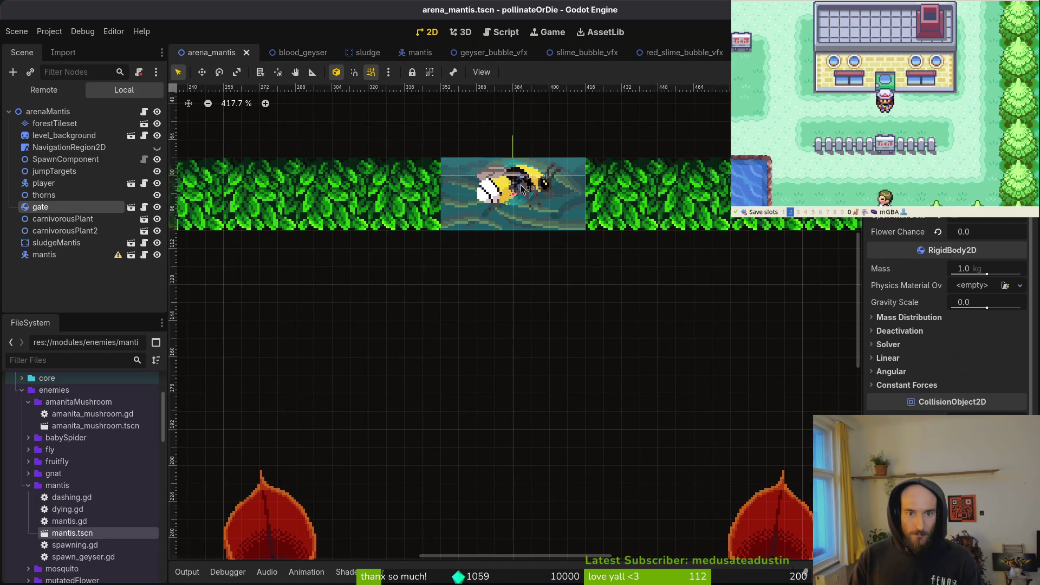
Step: Drag the player bee down below the gate, turn snapping off, save, and relaunch the game
click(439, 292)
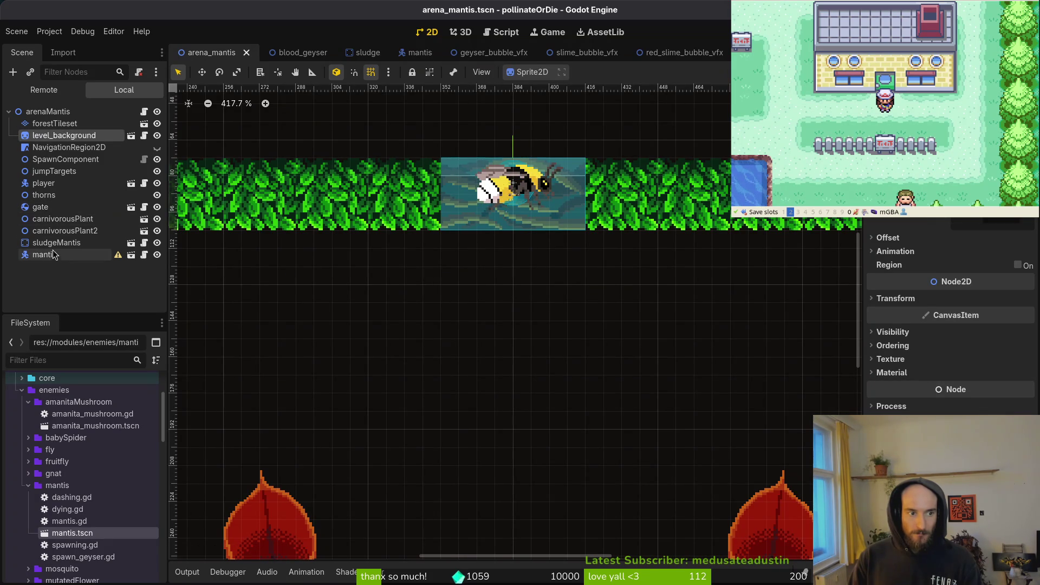
click(56, 183)
mouse_move(499, 194)
mouse_down()
mouse_move(500, 277)
mouse_move(533, 252)
mouse_up()
key(shift+g)
key(ctrl+s)
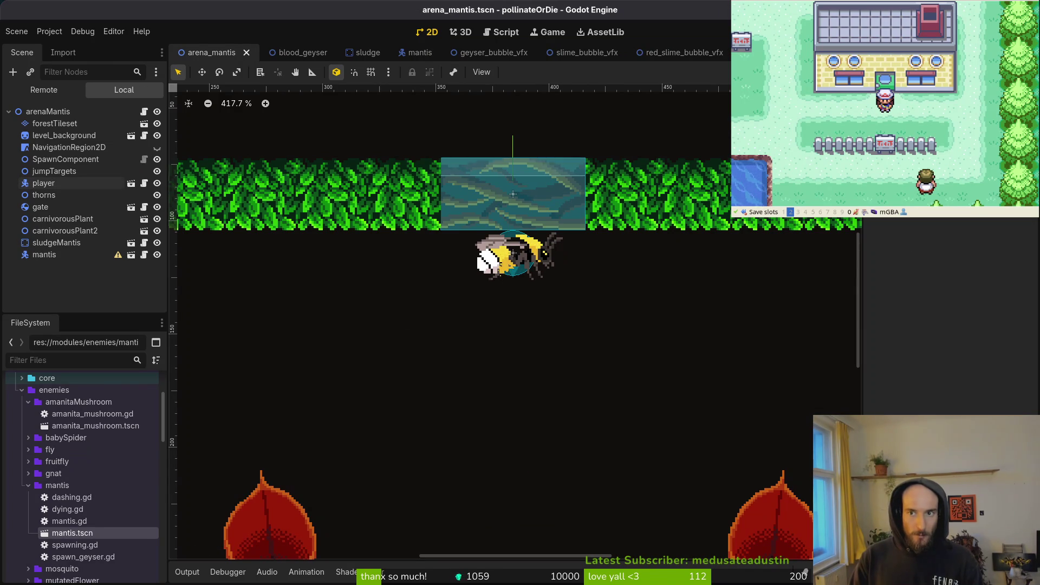
key(F5)
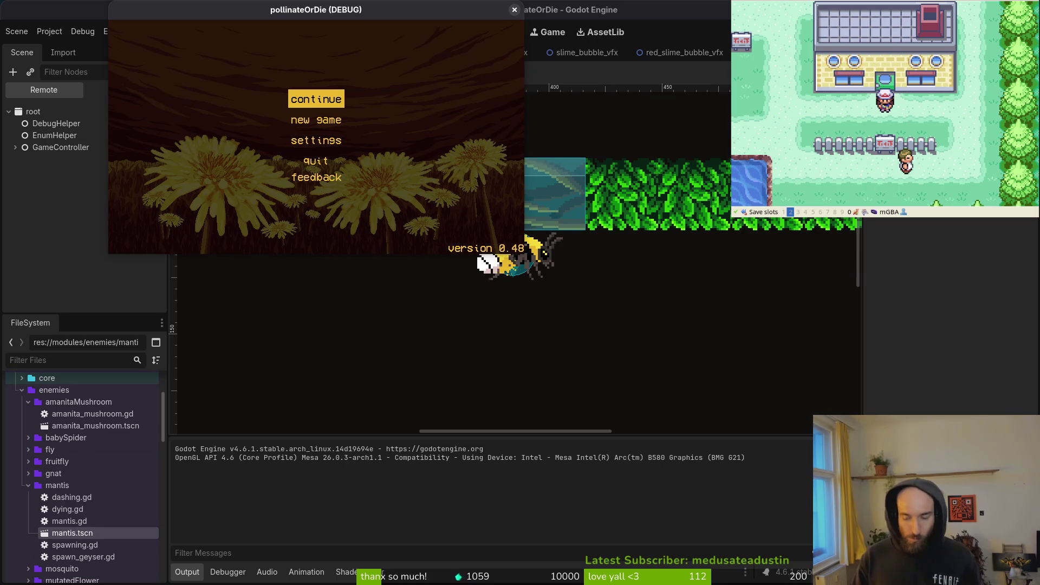
Step: Continue into the hive level, then load the Mantis boss level from the F1 debug level-select menu
key(Return)
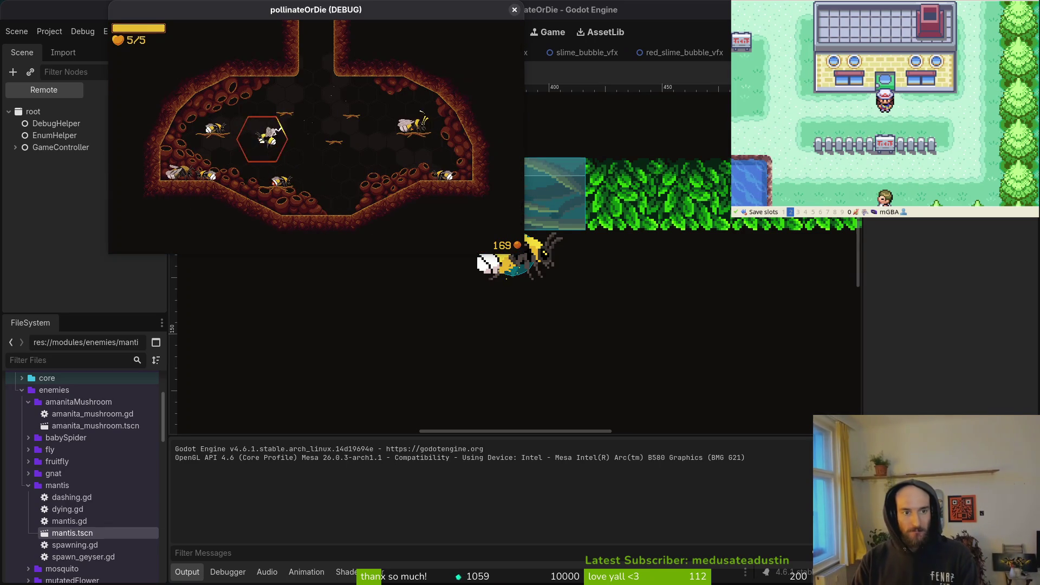
key(F1)
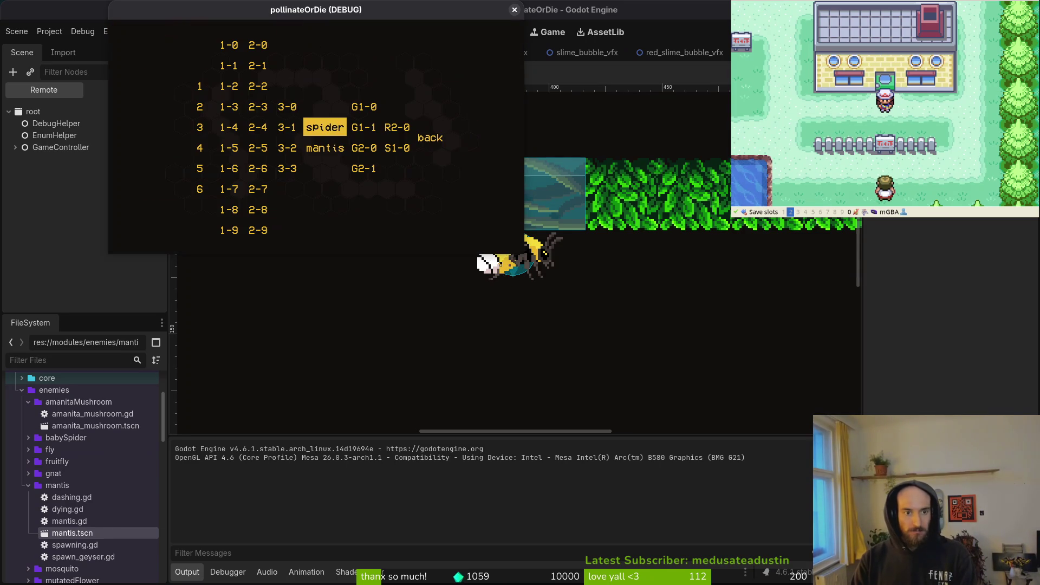
key(Down)
key(Return)
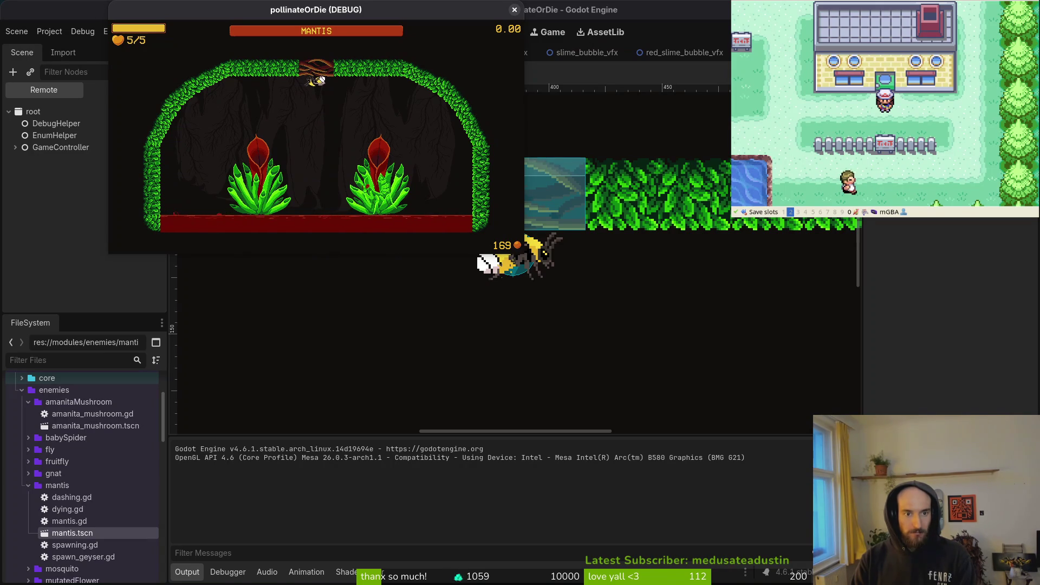
Step: Steer the bee with A, W and D toward the cave's top entrance, then stop the debug game with F8
key(a)
key(w)
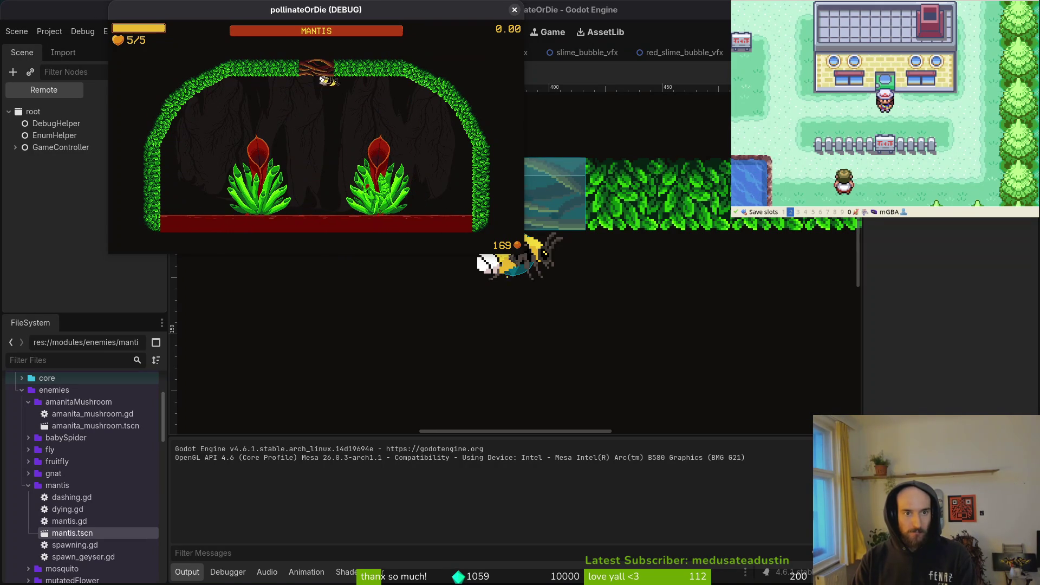
key(d)
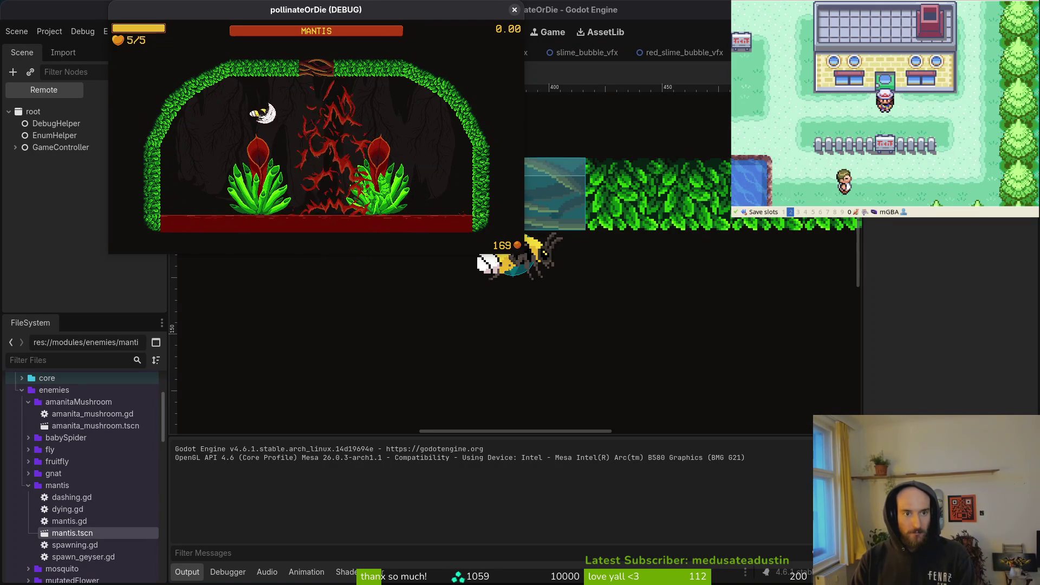
key(d)
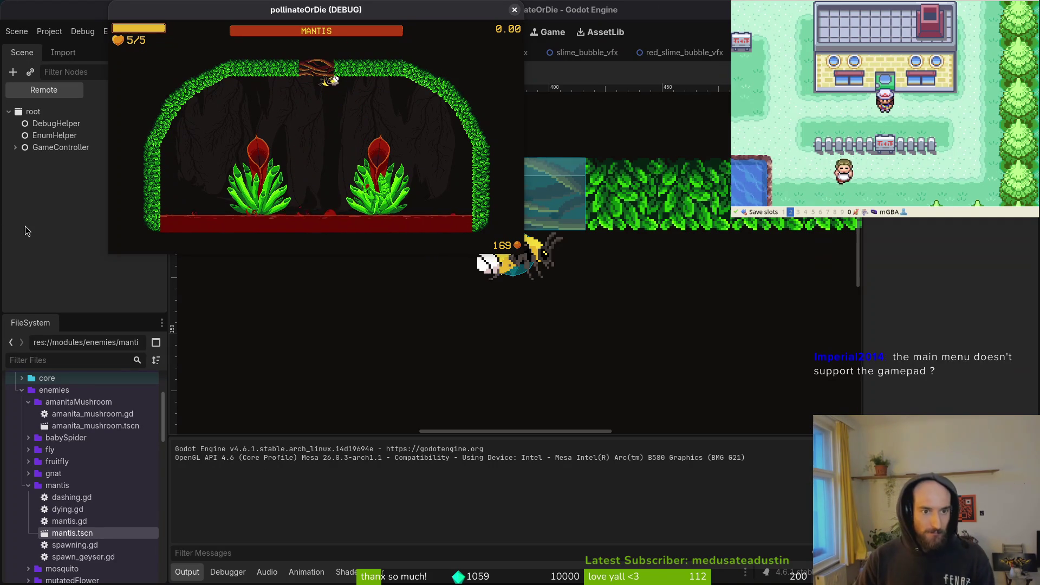
key(F8)
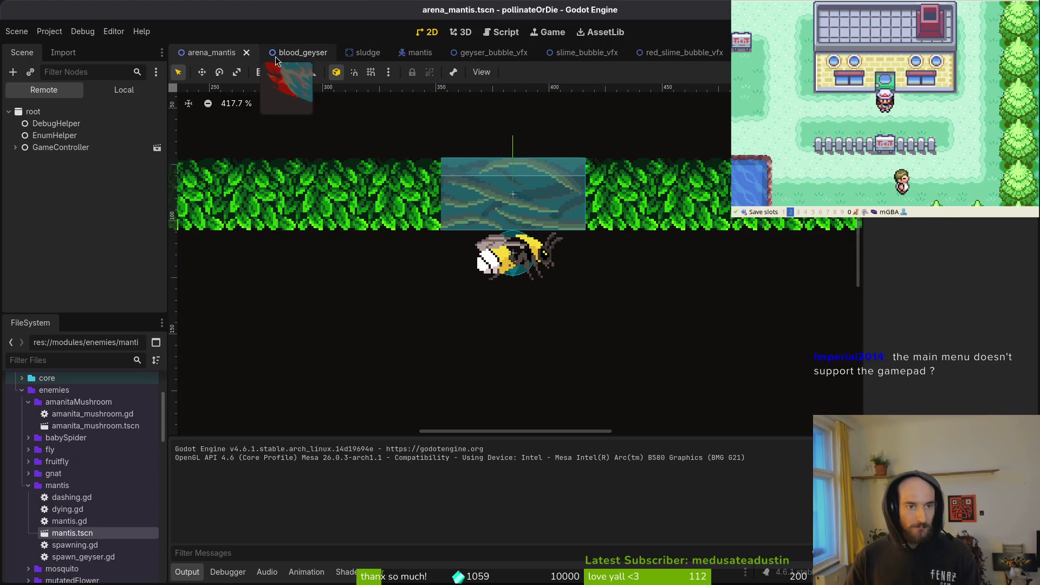
Step: Switch to blood_geyser.tscn, choose the 'geyser' animation and scrub through its frames
click(298, 52)
click(124, 90)
scroll(640, 287, down, 1)
scroll(596, 271, up, 3)
click(389, 441)
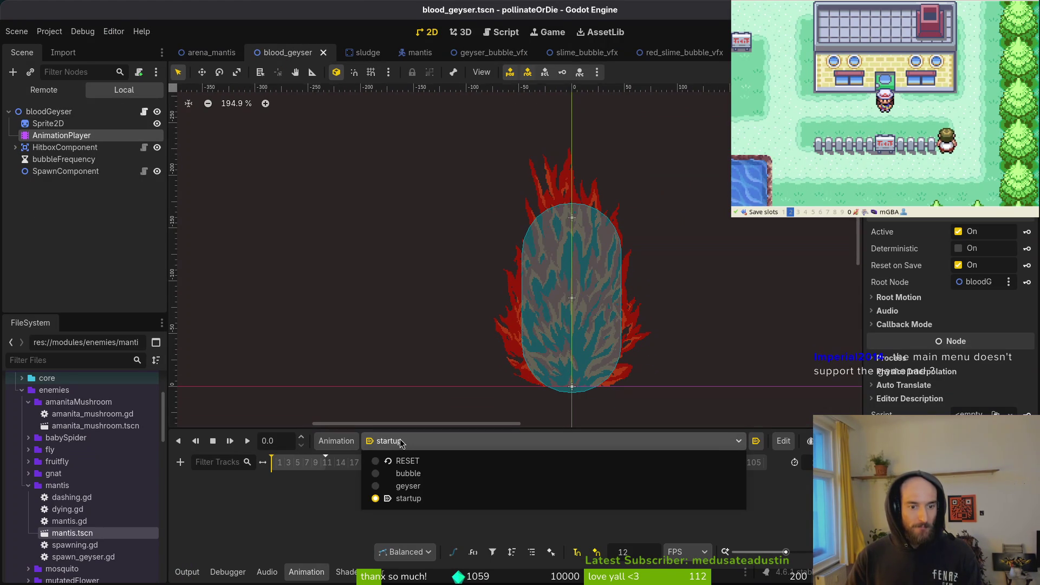
click(401, 486)
drag(288, 469, 278, 473)
scroll(580, 309, down, 1)
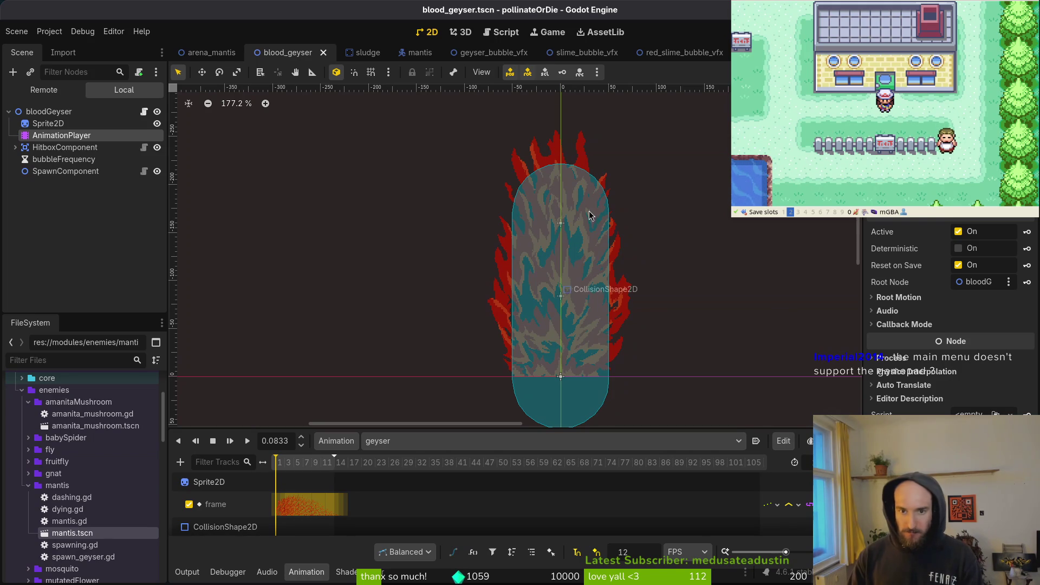
Step: Select the geyser's CollisionShape2D, inspect the capsule's rounded top, then deselect it and save the scene
click(579, 393)
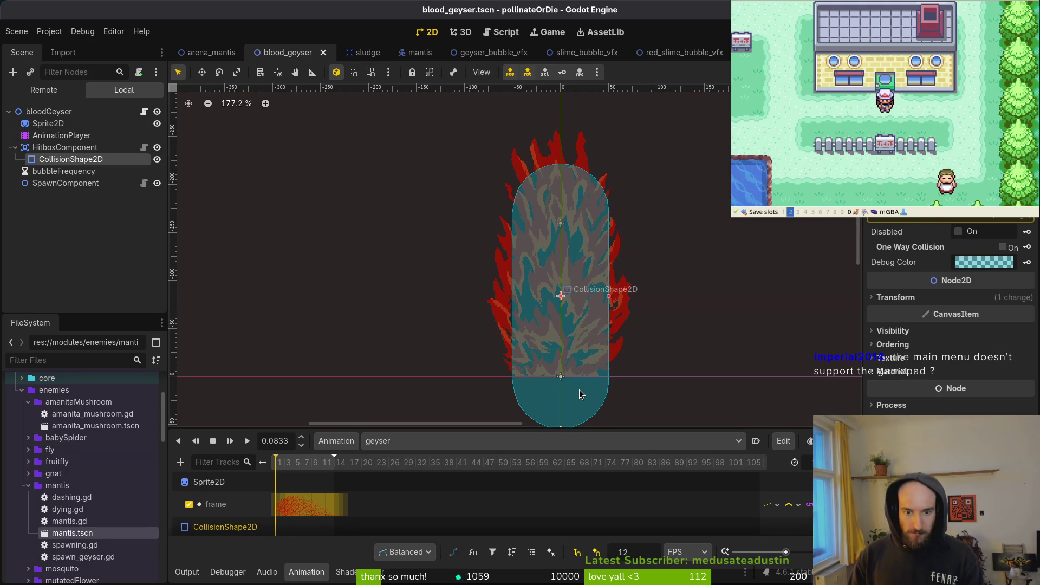
scroll(591, 342, up, 5)
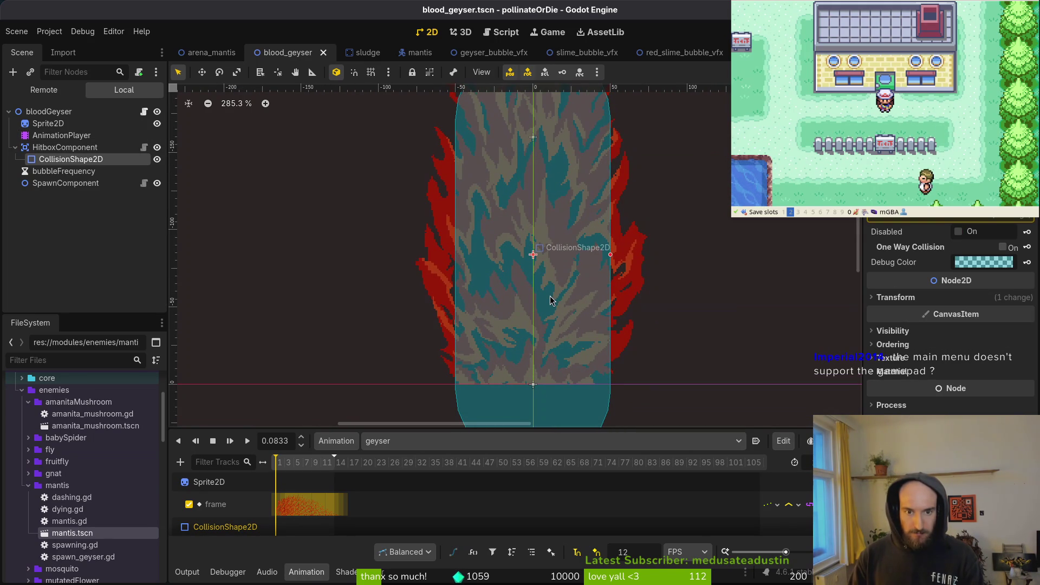
mouse_move(551, 300)
mouse_down()
mouse_move(561, 363)
mouse_move(562, 349)
mouse_up()
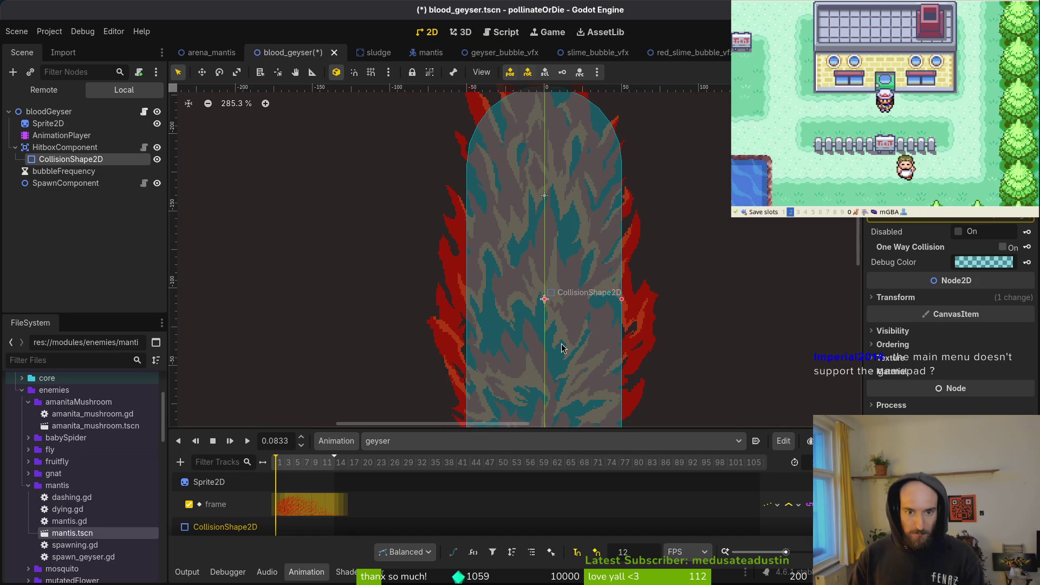
scroll(562, 349, up, 3)
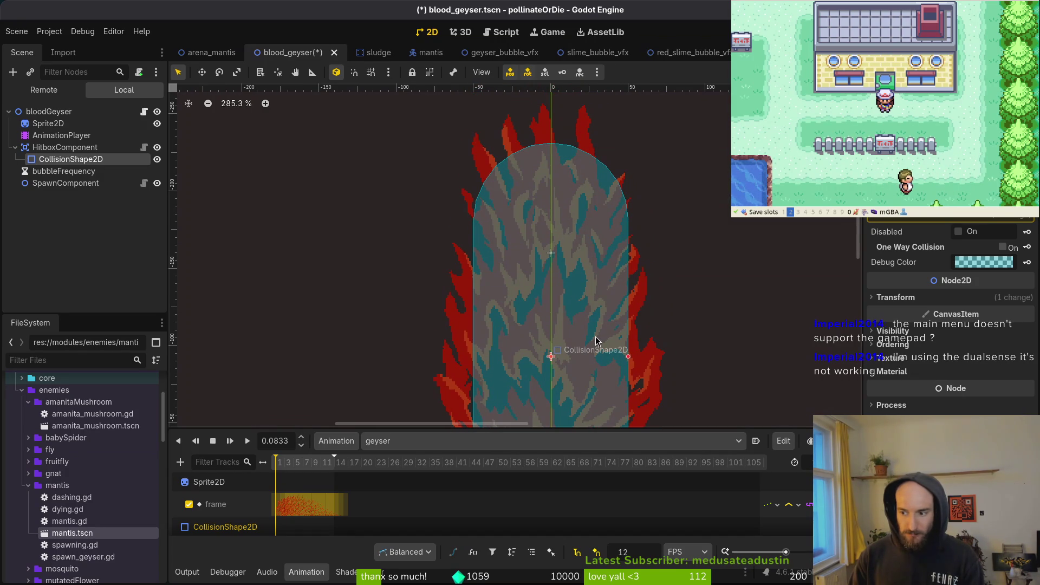
key(Escape)
key(ctrl+s)
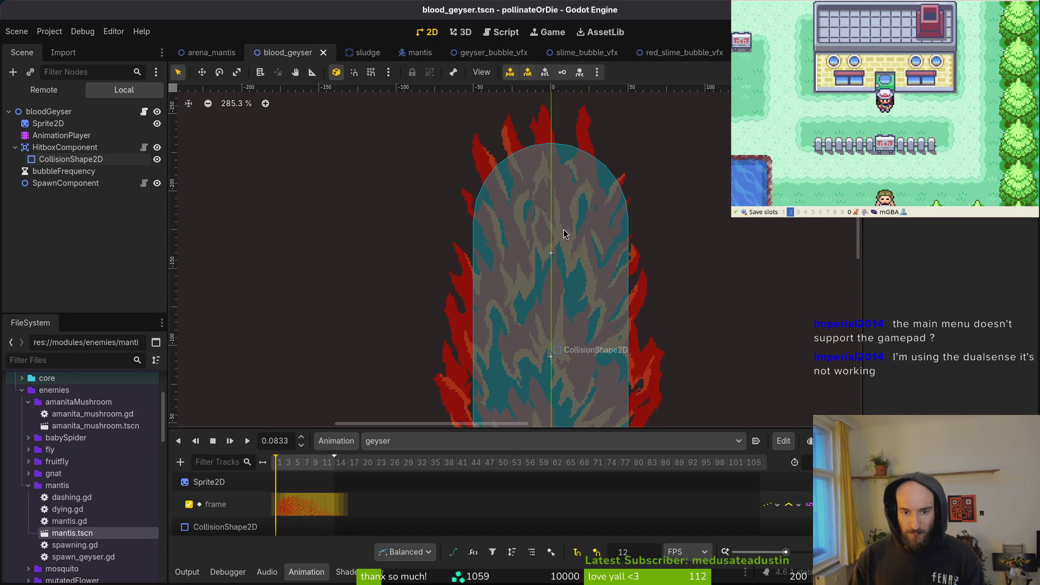
Step: Center the view on the collision capsule and enlarge the Animation panel to show all tracks
scroll(566, 211, down, 3)
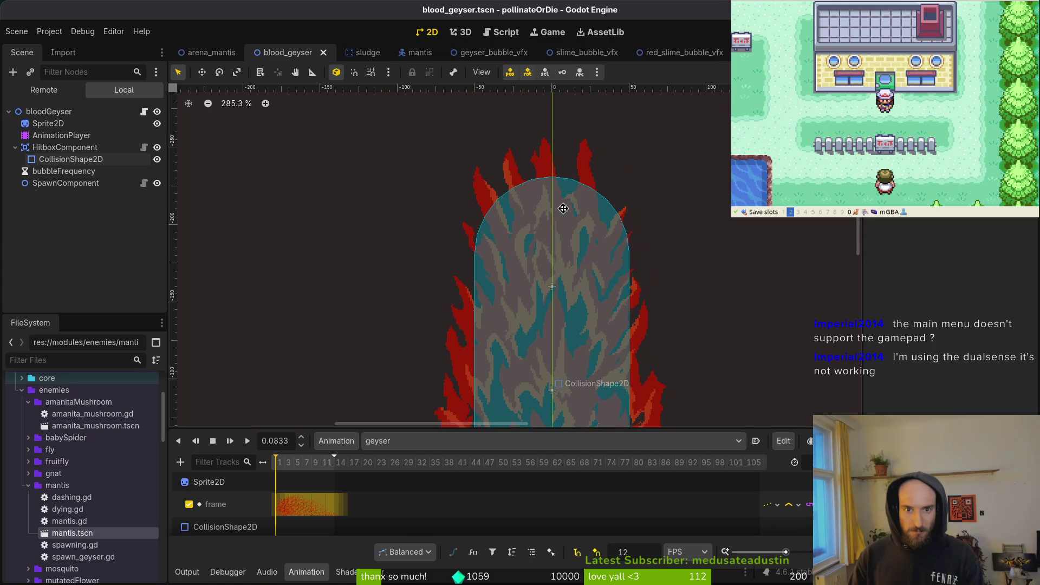
scroll(569, 217, down, 1)
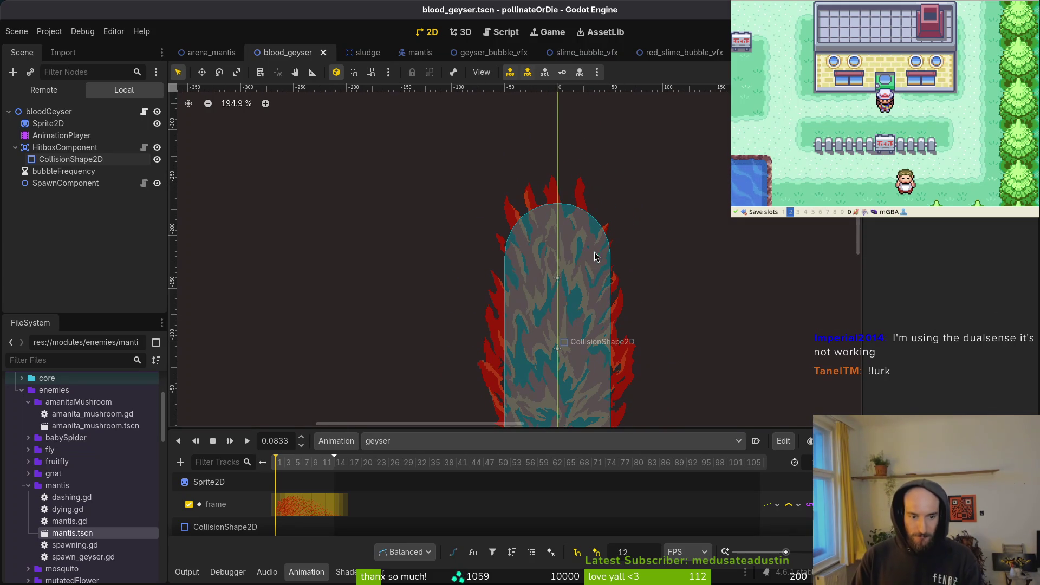
key(f)
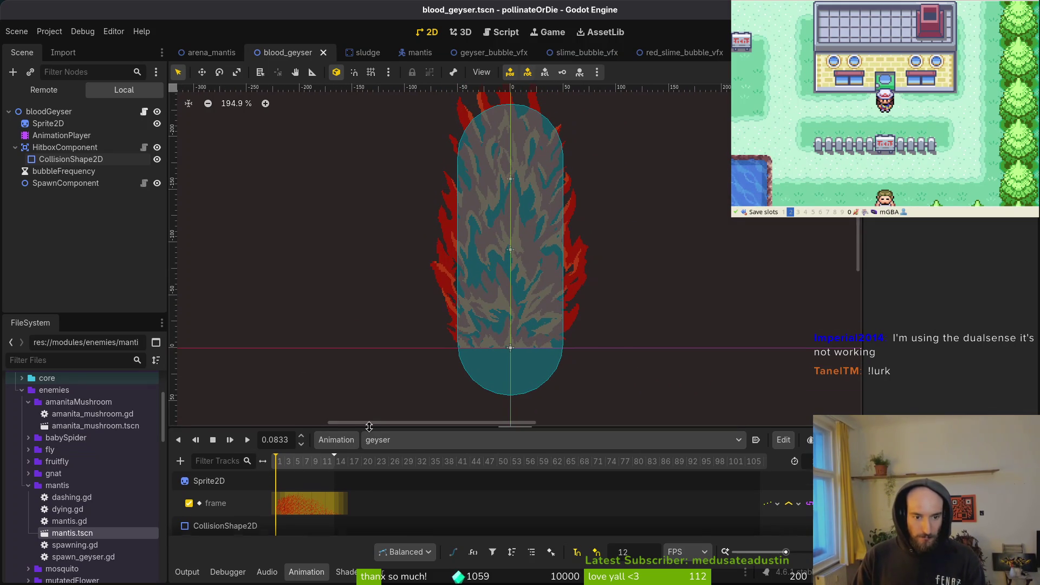
drag(369, 428, 369, 367)
scroll(332, 501, up, 5)
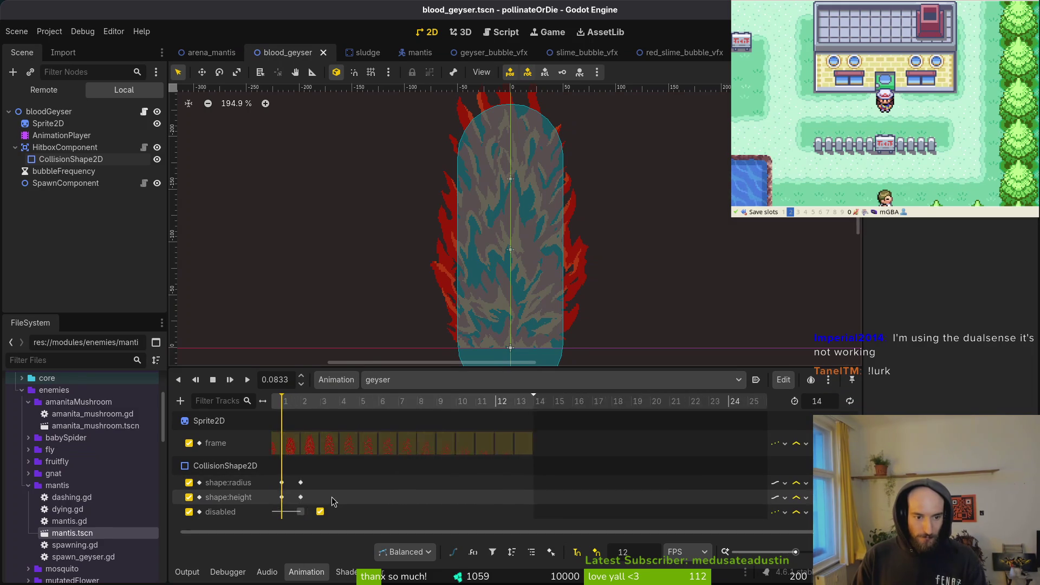
Step: Preview the geyser animation's first frame and return, then run the project in debug with F5
scroll(332, 501, up, 3)
mouse_move(291, 404)
mouse_down()
mouse_move(276, 405)
mouse_move(308, 406)
mouse_up()
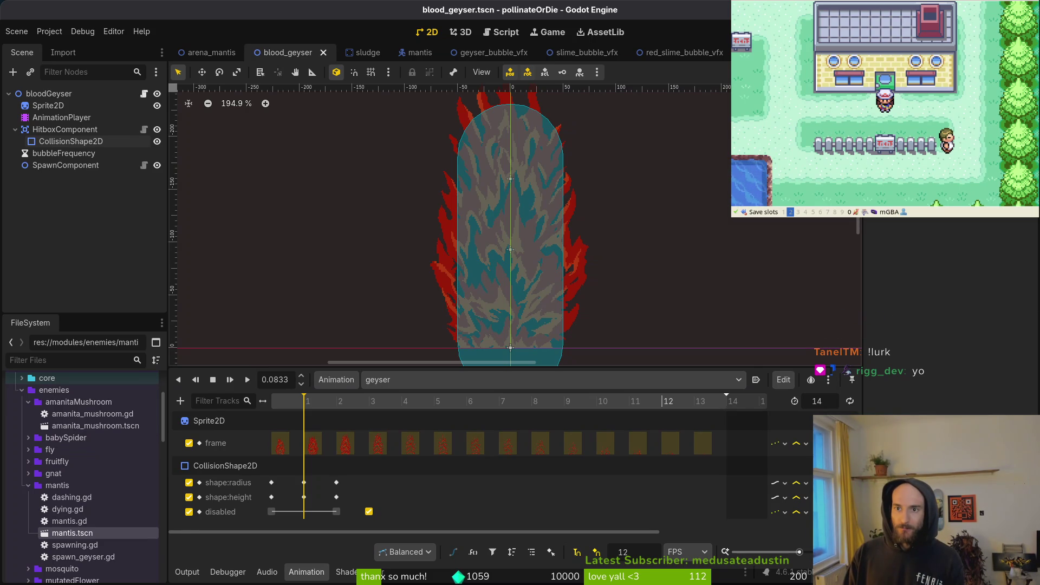
key(F5)
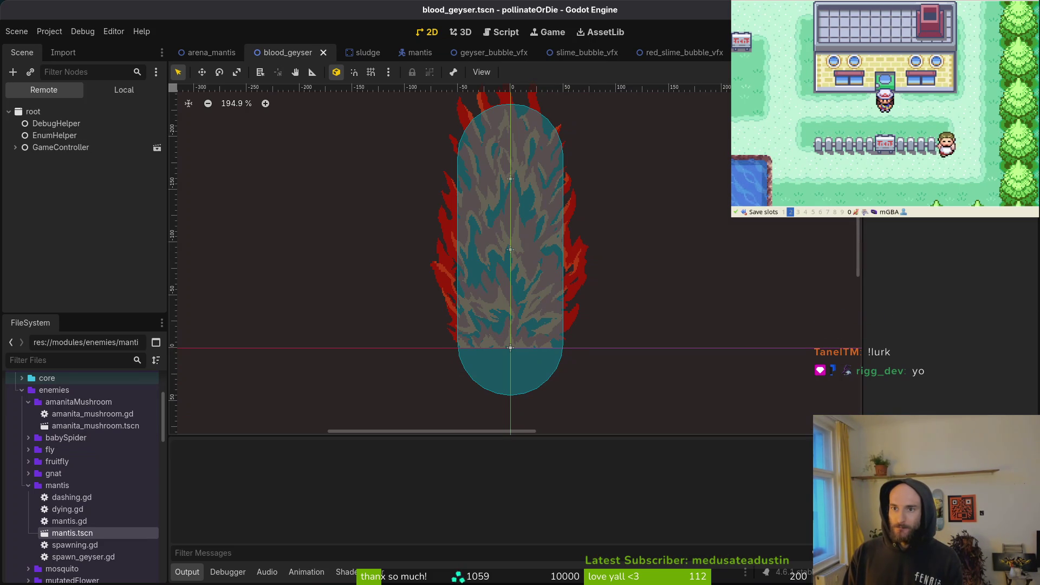
Step: Move up and down through the game's main menu options, then close the debug game window
key(Down)
key(Down)
key(Up)
key(Up)
key(Down)
key(Down)
key(Down)
key(Up)
key(Up)
key(Up)
key(Up)
key(Down)
key(Down)
key(Down)
key(Down)
key(Down)
key(Up)
key(Up)
key(Up)
key(Up)
key(Down)
key(Down)
key(Up)
key(Up)
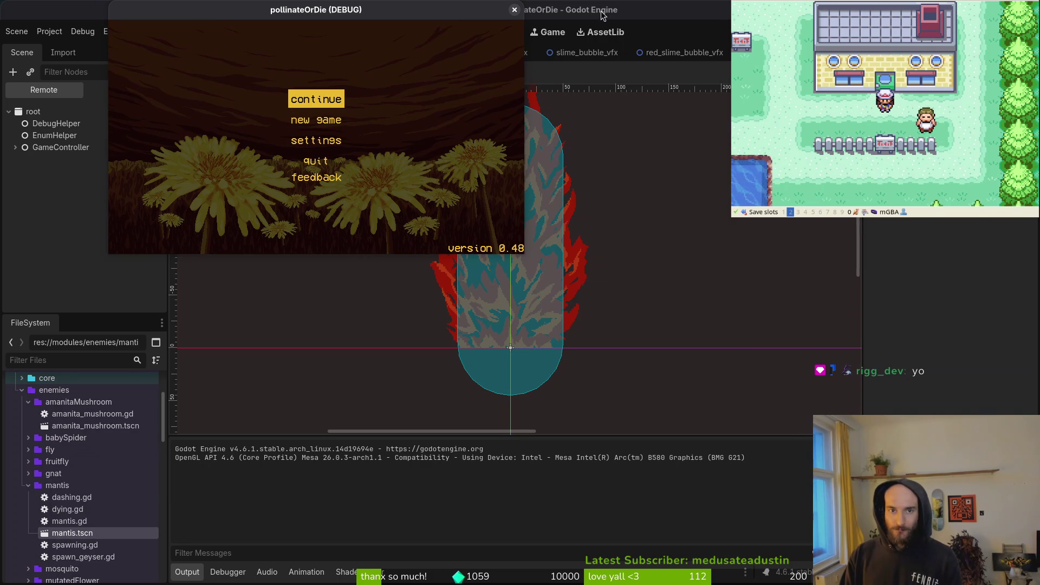
click(515, 11)
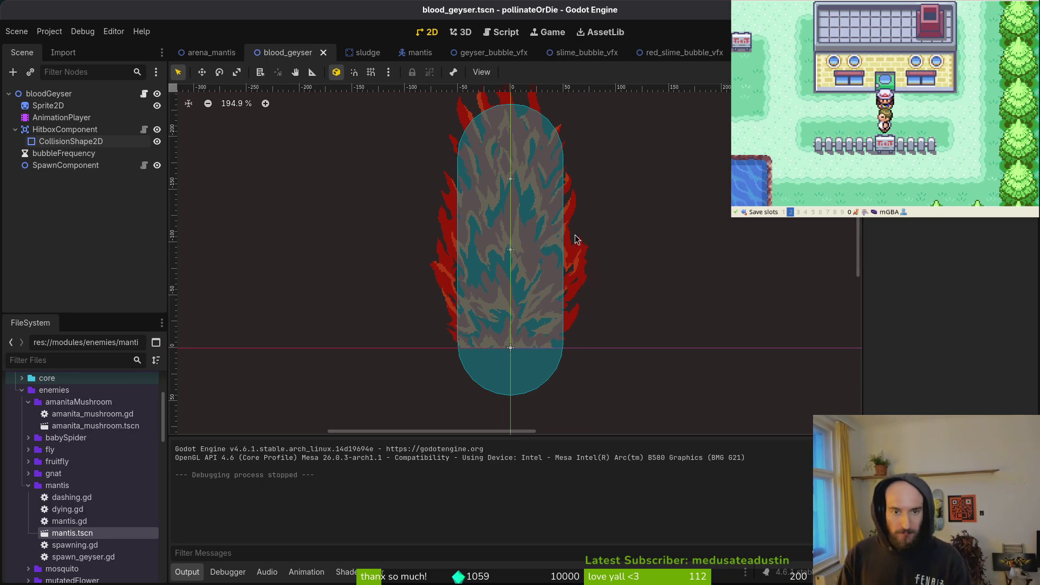
Step: Show the geyser animation tracks again and select the capsule's shape:radius and shape:height keys
drag(564, 245, 627, 321)
click(54, 143)
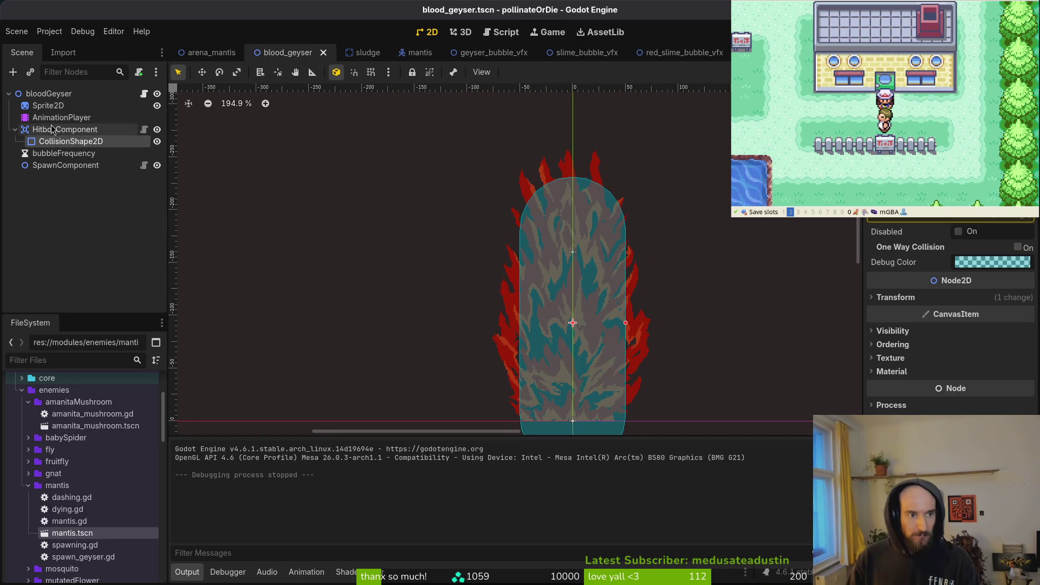
click(61, 118)
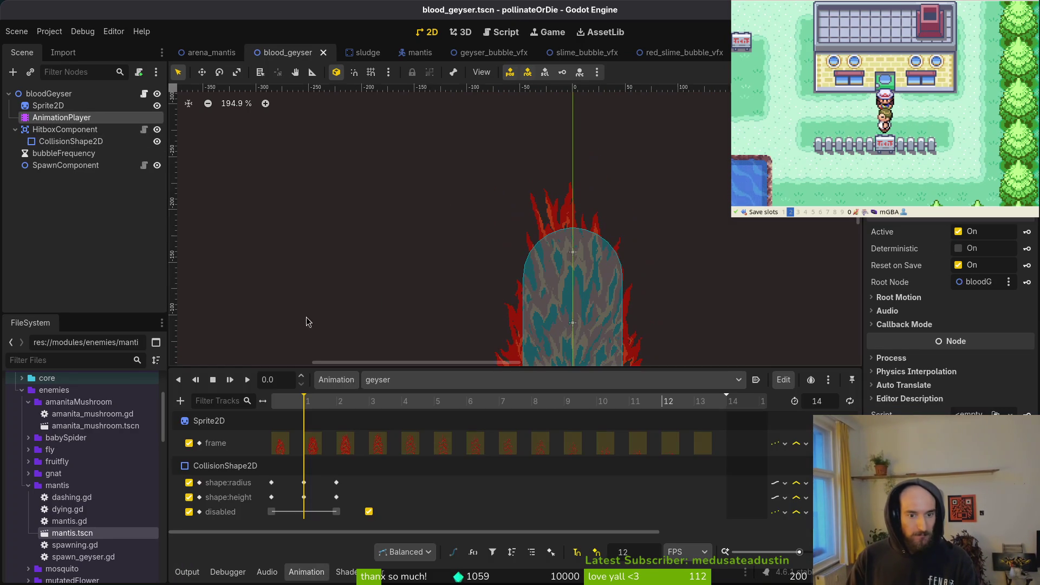
click(304, 483)
click(304, 495)
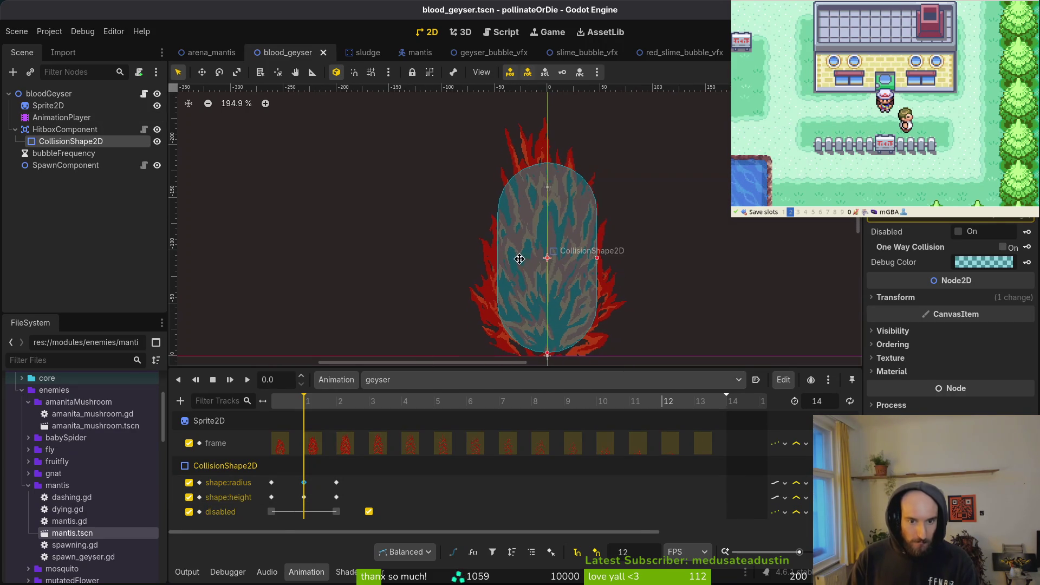
Step: Compare the shorter capsule at 0.0 with the taller one at frame 1 on the timeline
scroll(529, 279, down, 1)
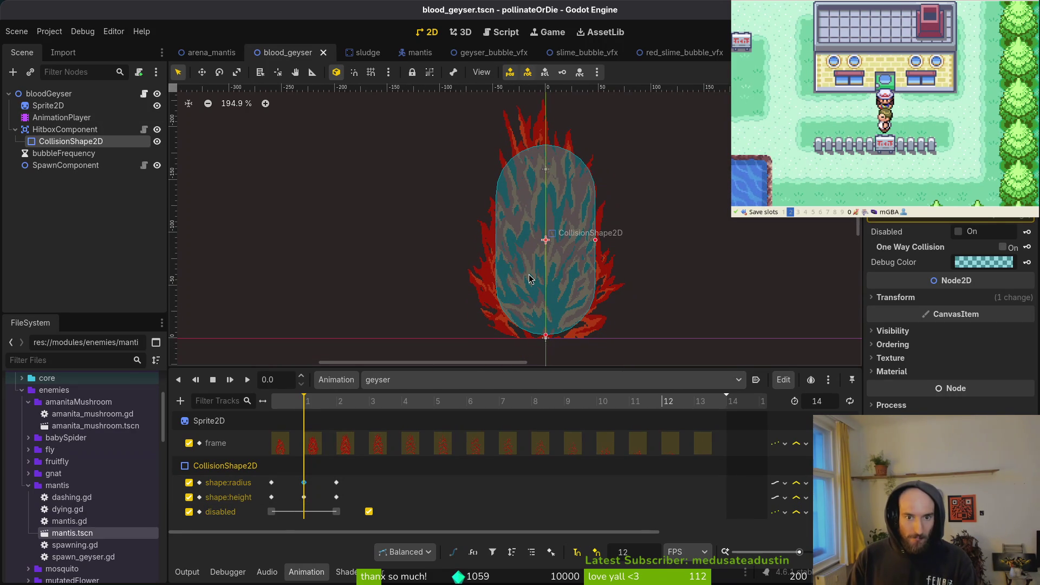
click(305, 403)
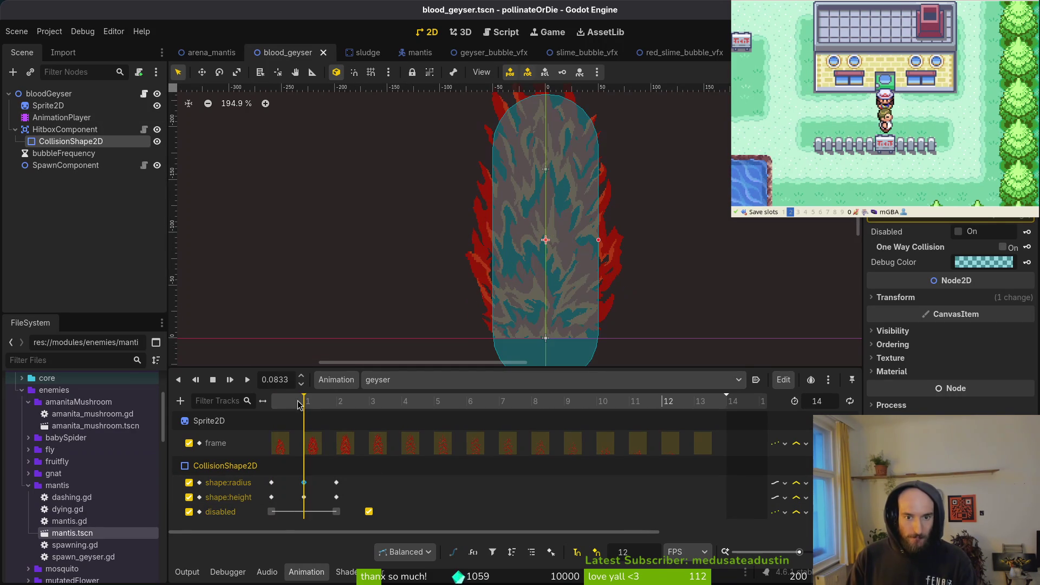
mouse_move(306, 403)
mouse_down()
mouse_move(323, 404)
mouse_move(273, 407)
mouse_up()
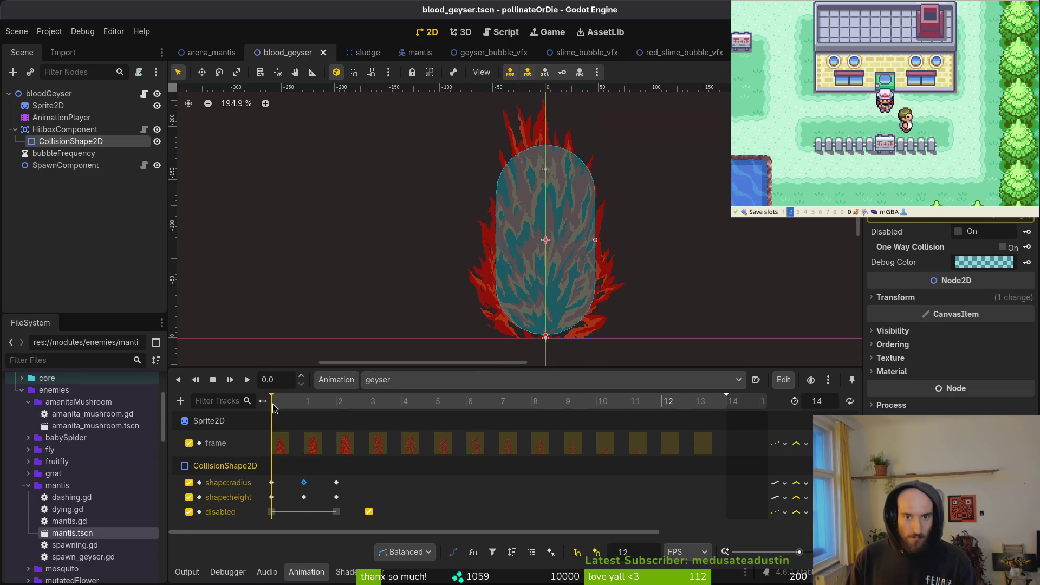
click(291, 405)
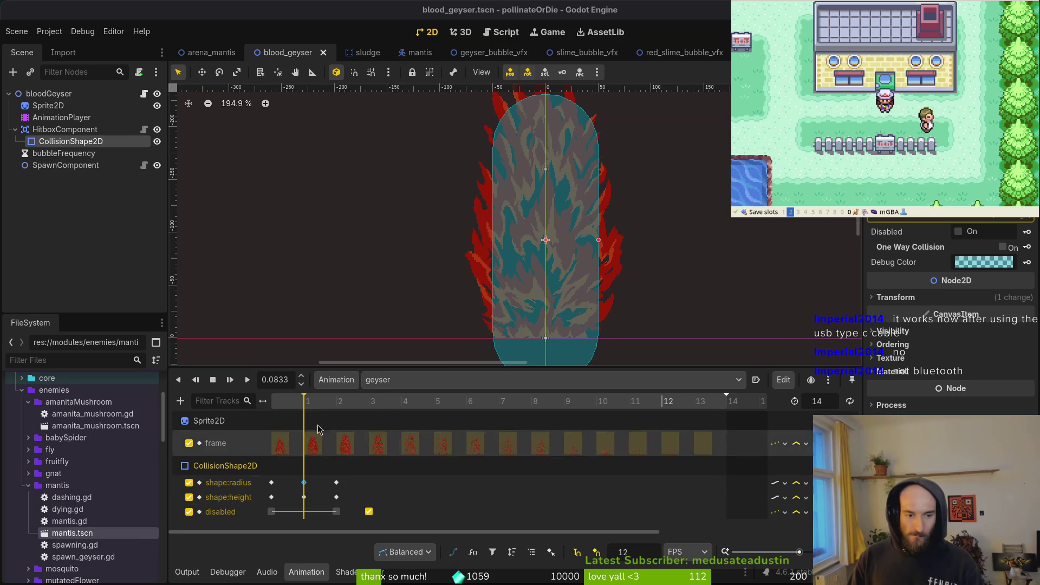
click(279, 407)
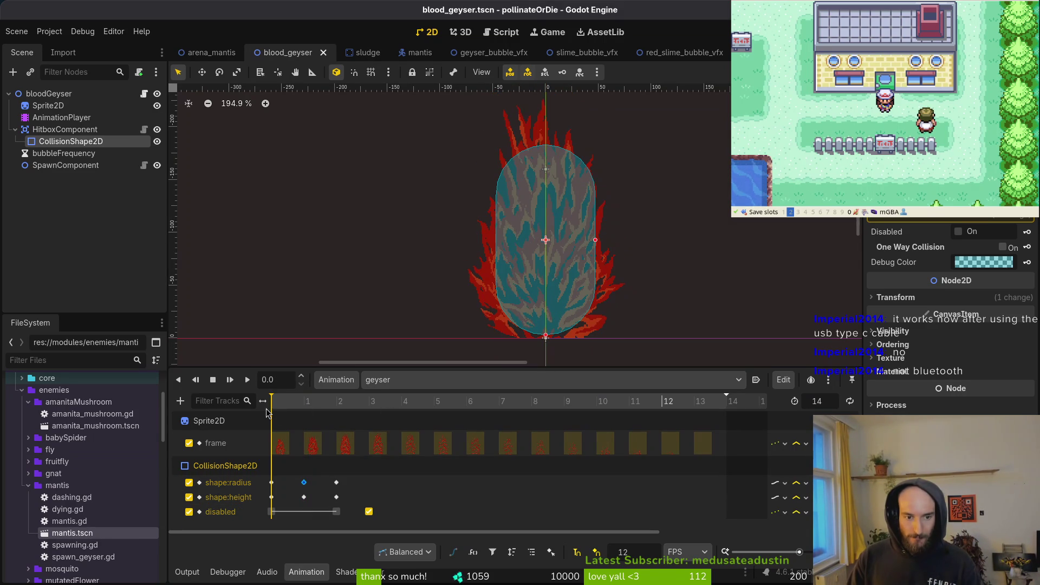
Step: Flip between frame 1 and the start, then move the playhead to frame 2 (0.1667)
click(306, 412)
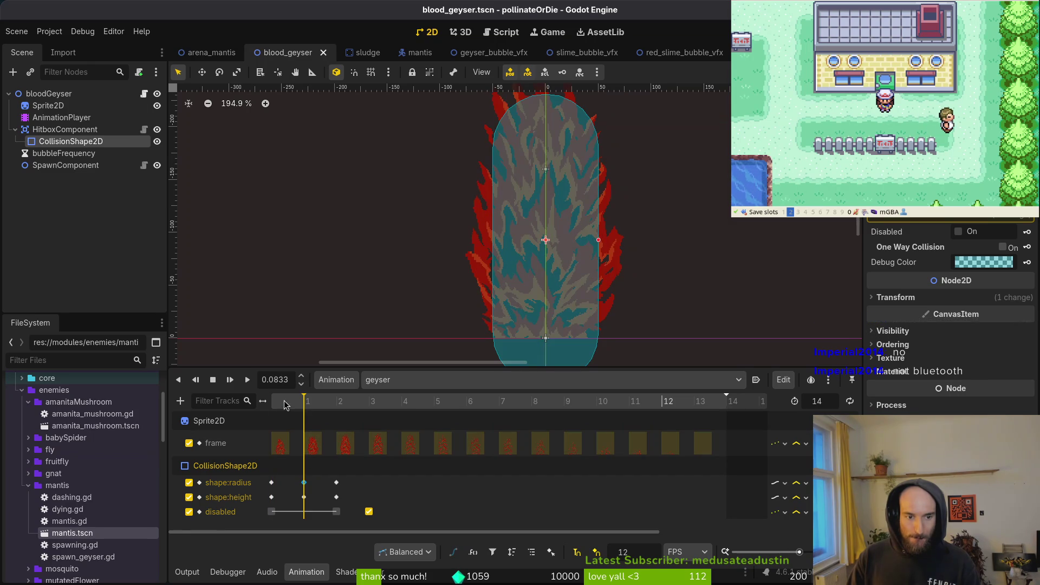
click(277, 405)
drag(275, 403, 337, 403)
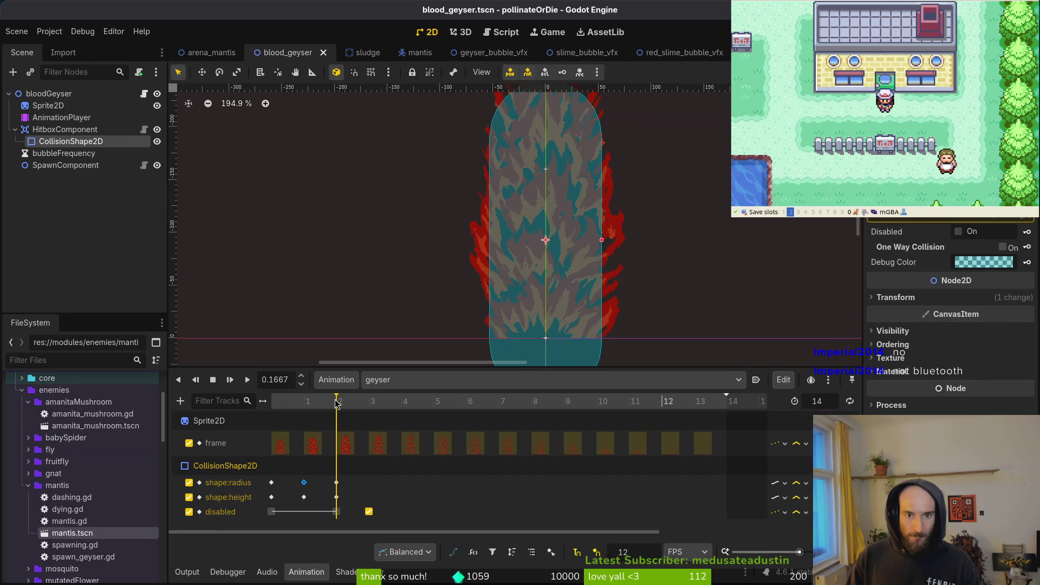
scroll(434, 327, up, 3)
scroll(443, 297, down, 2)
scroll(517, 302, down, 3)
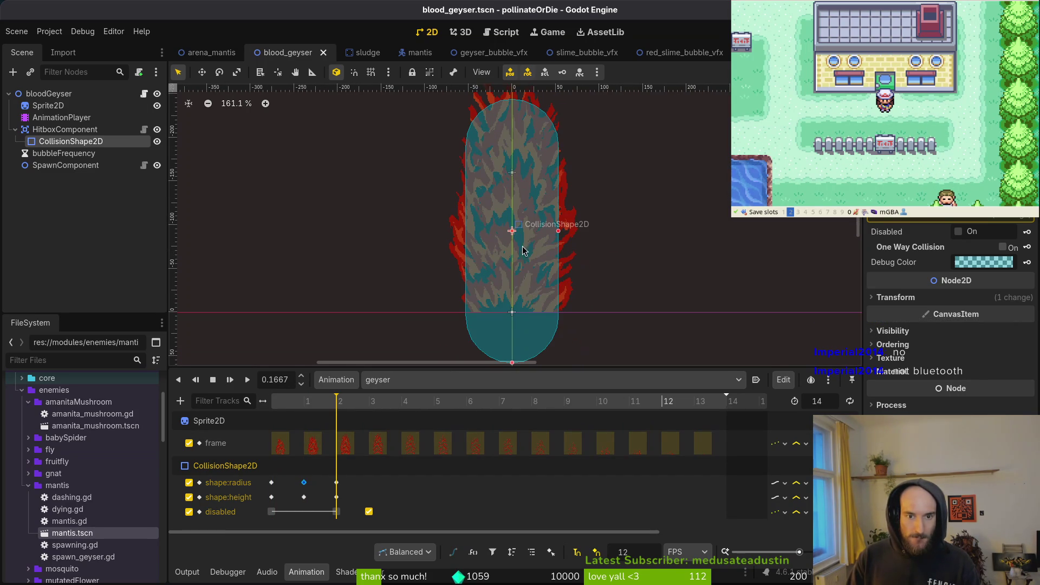
scroll(536, 294, up, 1)
Step: Drag the collision capsule up over the flames at frame 2 and nudge it left and right
drag(534, 285, 534, 265)
scroll(542, 267, up, 3)
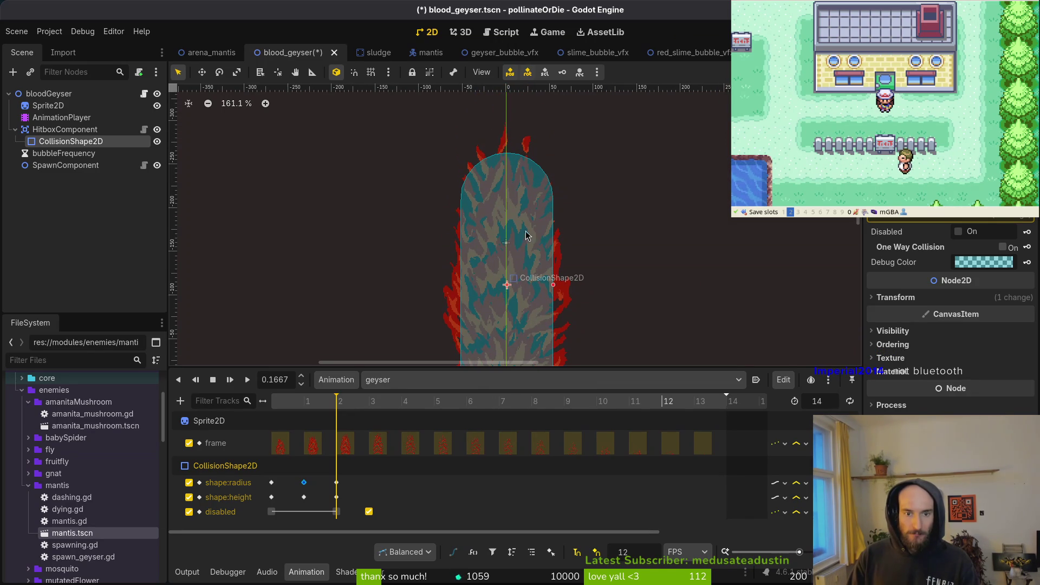
scroll(535, 205, down, 4)
scroll(535, 205, up, 4)
key(Left)
key(Left)
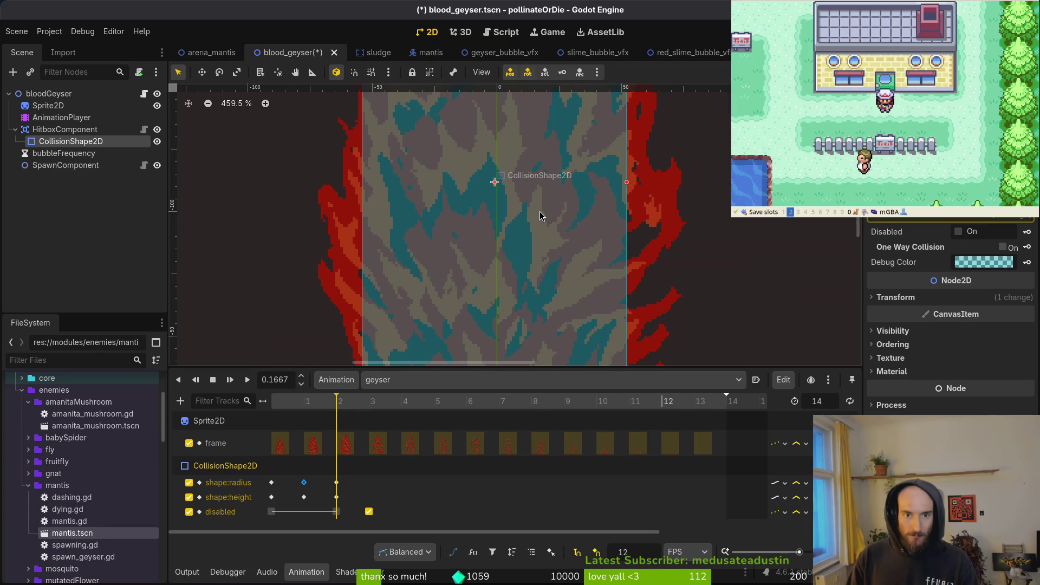
key(Right)
key(Right)
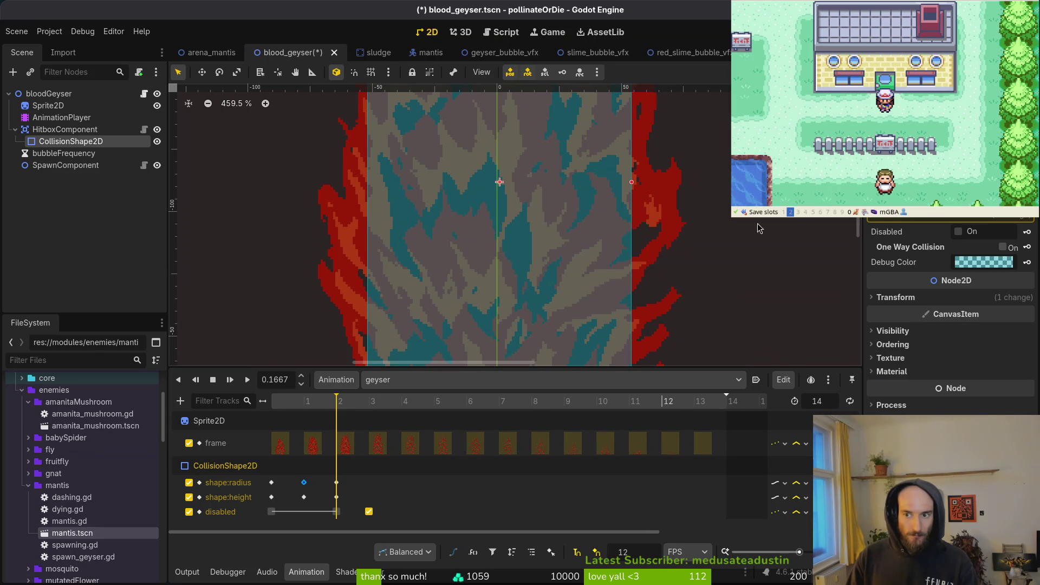
Step: Reselect the capsule, save blood_geyser.tscn, and select the frame-2 shape:radius key
click(534, 265)
scroll(539, 263, down, 5)
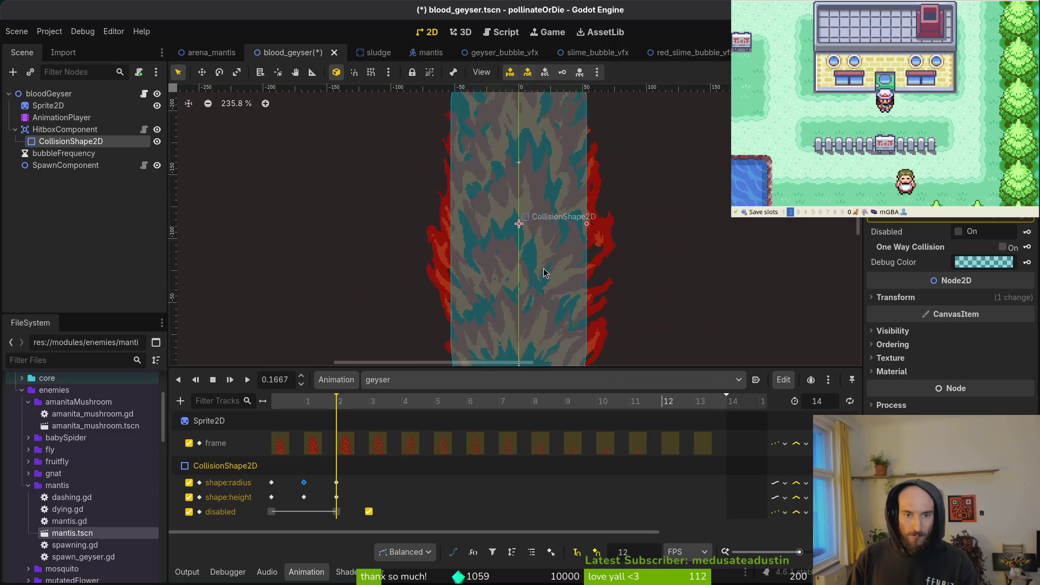
scroll(543, 273, up, 2)
key(ctrl+s)
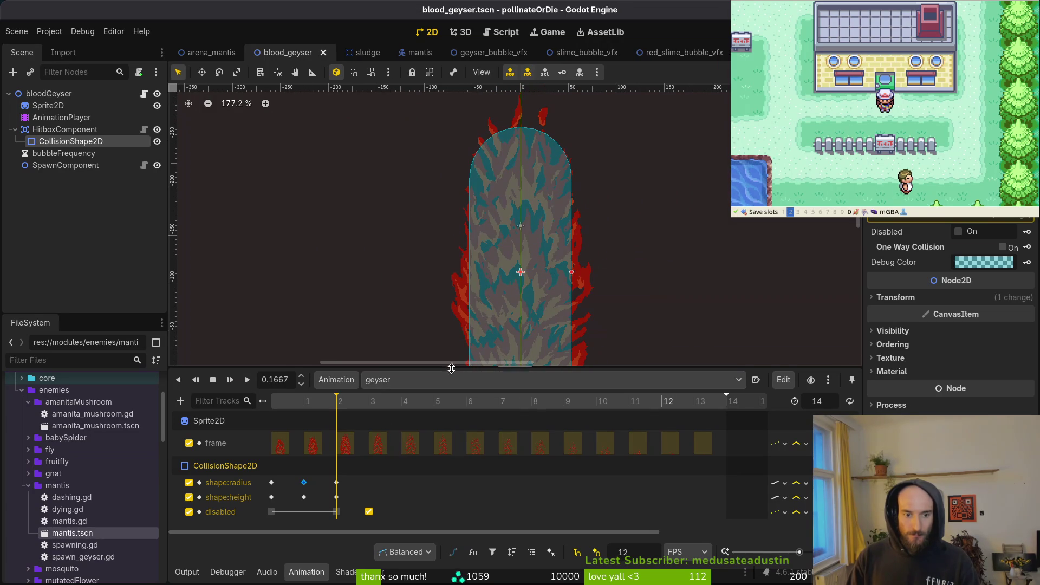
click(336, 482)
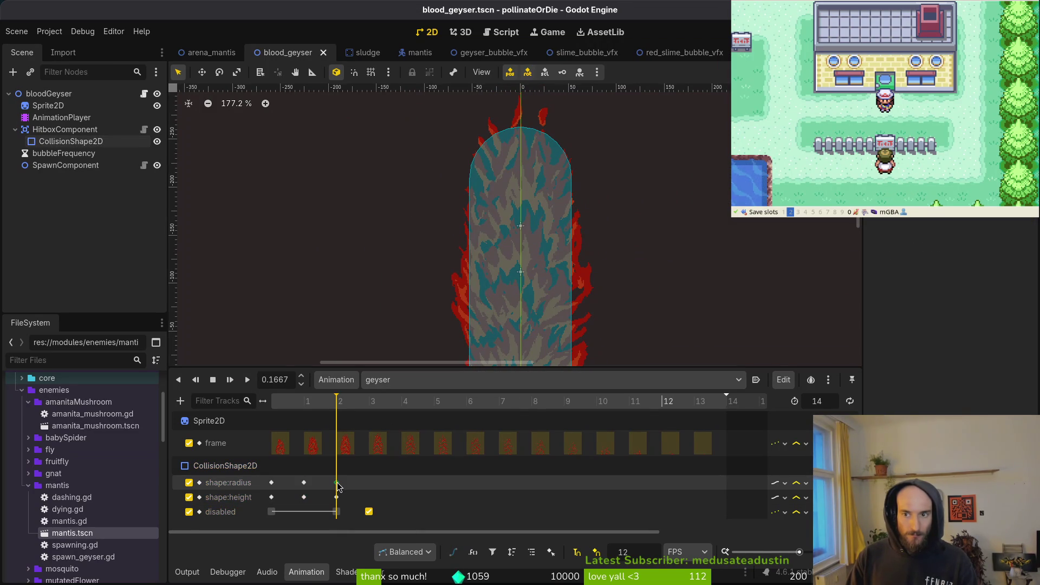
Step: Return to frame 0.0 and inspect the capsule's shape:radius and shape:height keys at frames 0 and 2
click(336, 497)
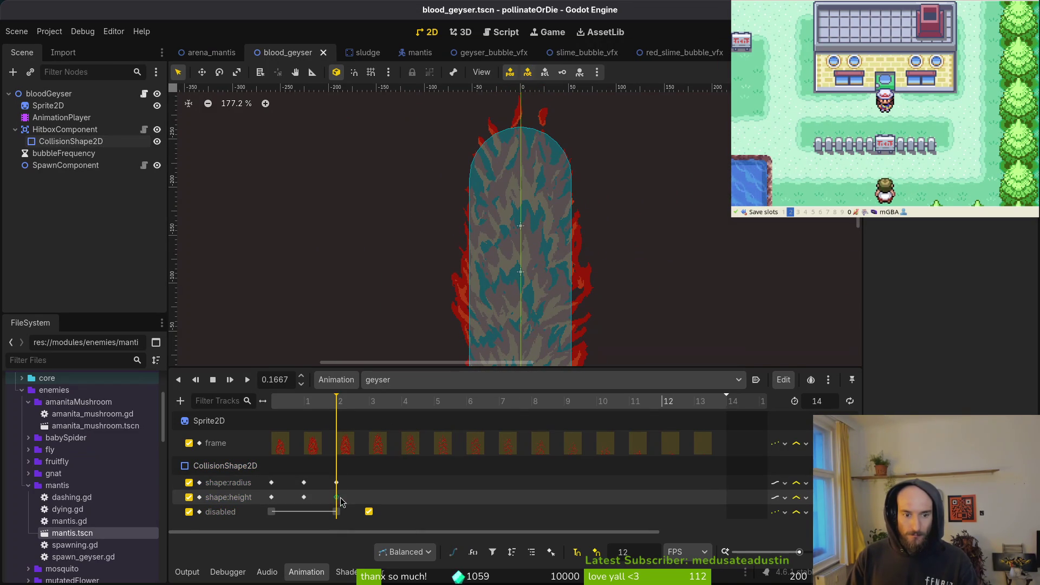
scroll(544, 255, down, 1)
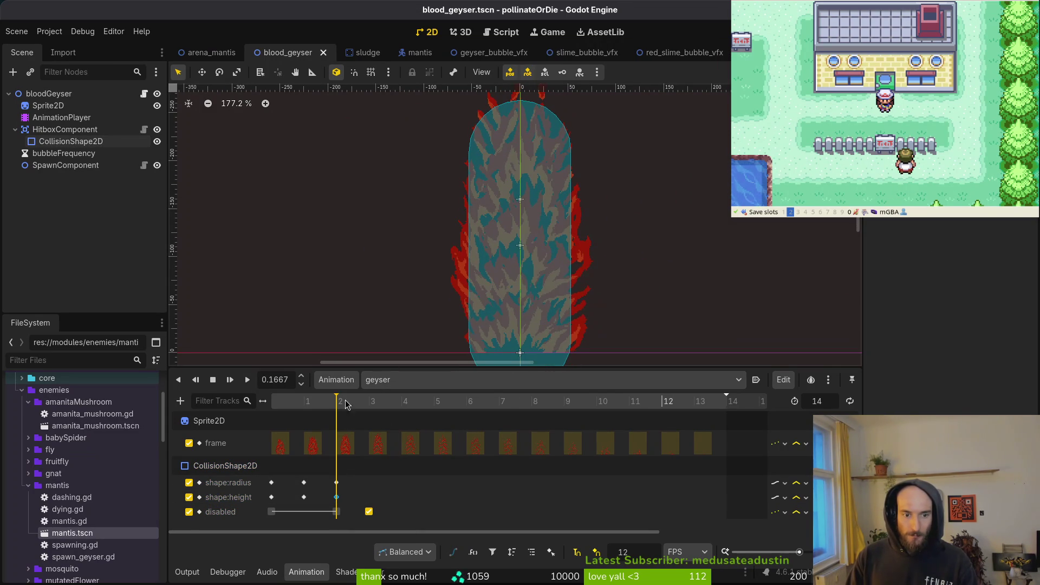
drag(317, 409, 270, 420)
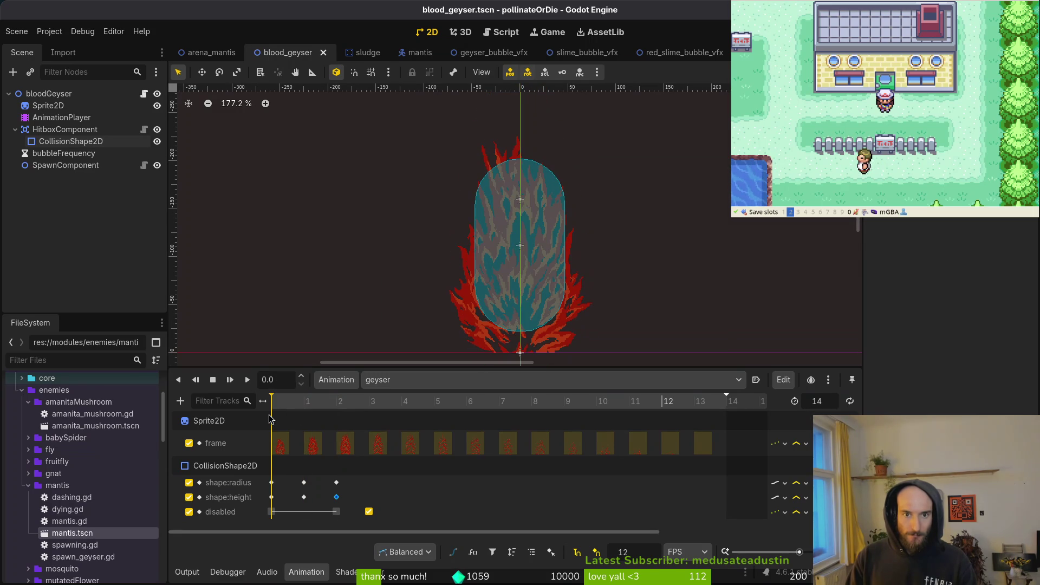
click(499, 268)
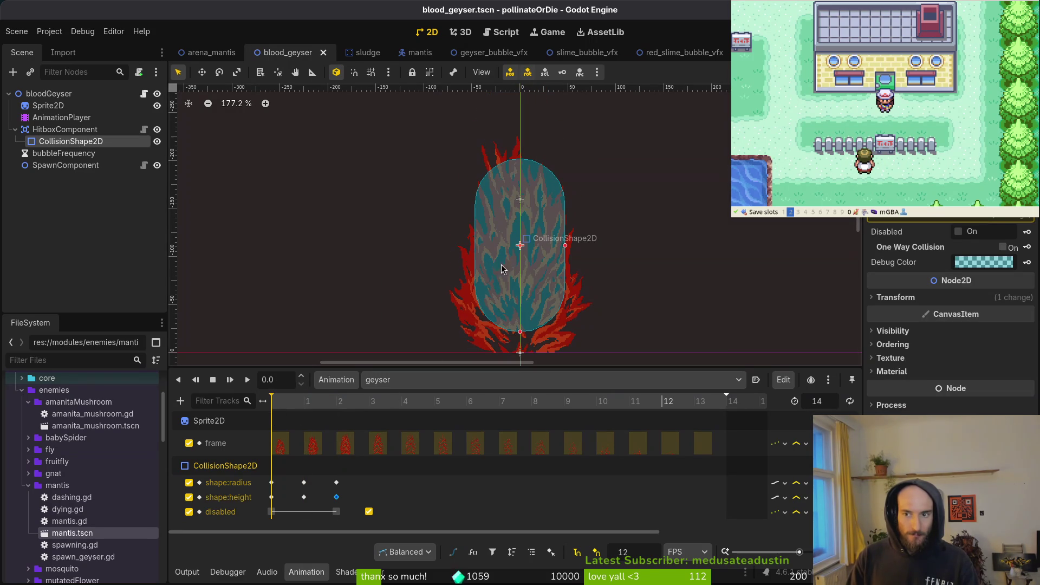
click(272, 484)
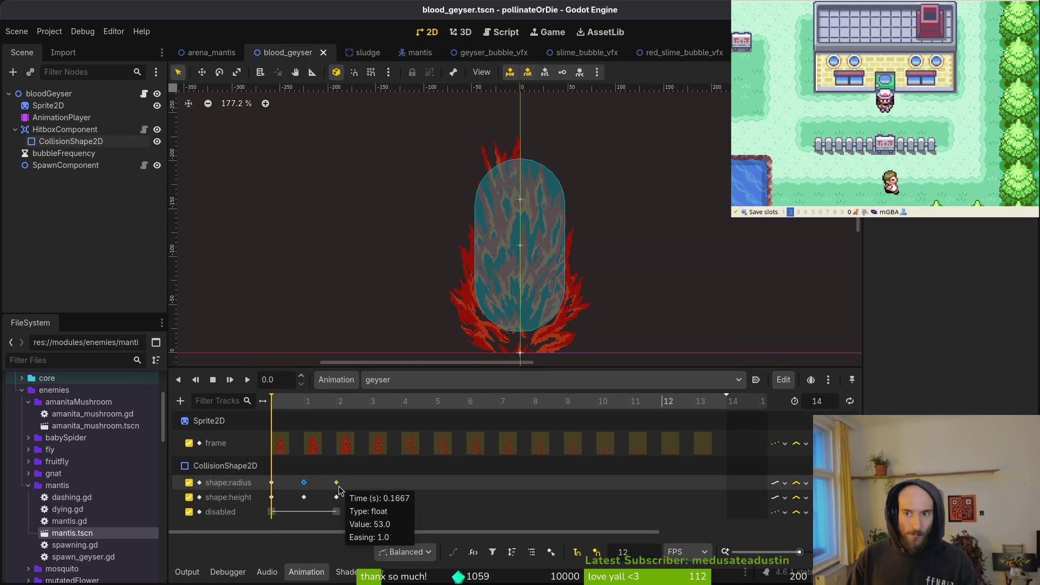
click(271, 497)
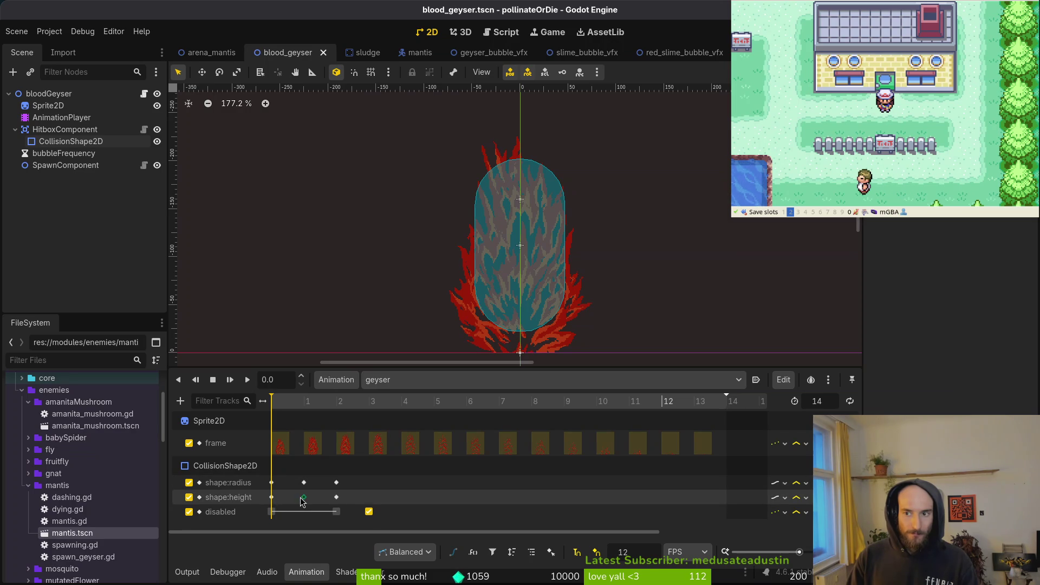
click(337, 496)
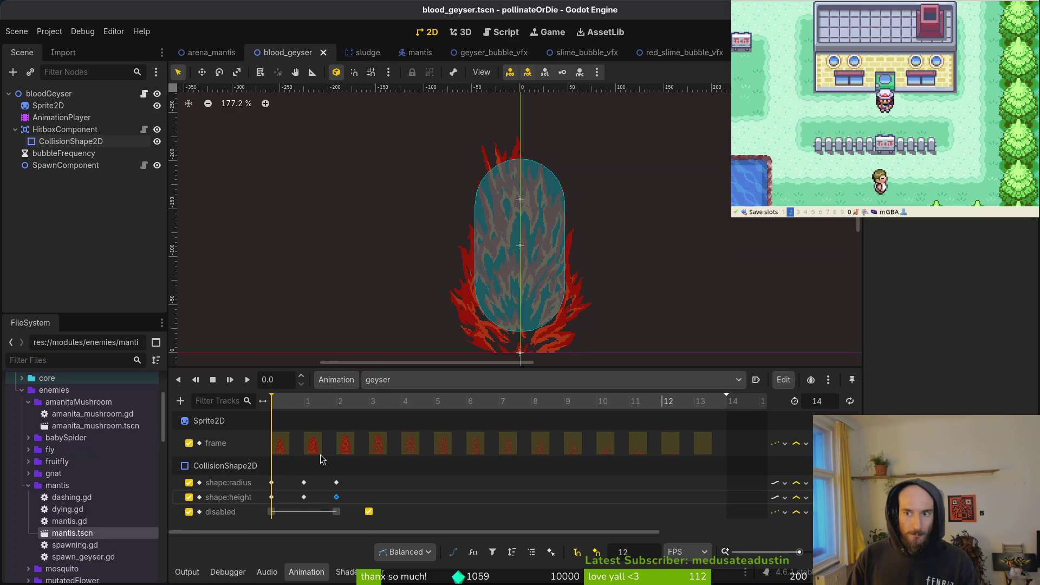
click(272, 497)
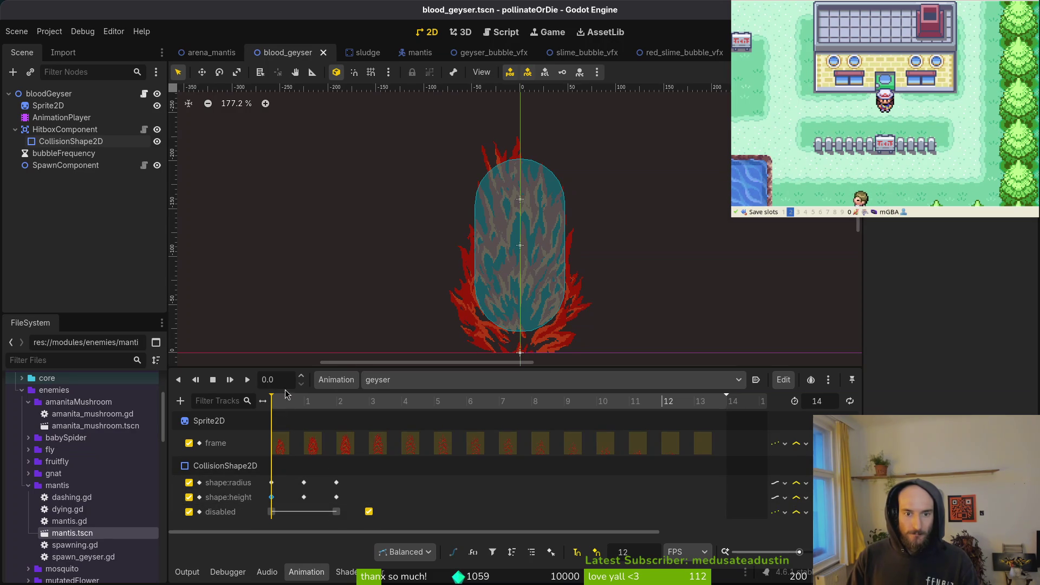
Step: Drag the capsule's handle at frame 0 to move it down over the lower flames
click(536, 238)
scroll(546, 260, down, 3)
mouse_move(506, 282)
mouse_down()
mouse_move(509, 301)
mouse_move(520, 273)
mouse_move(520, 293)
mouse_up()
scroll(521, 293, up, 4)
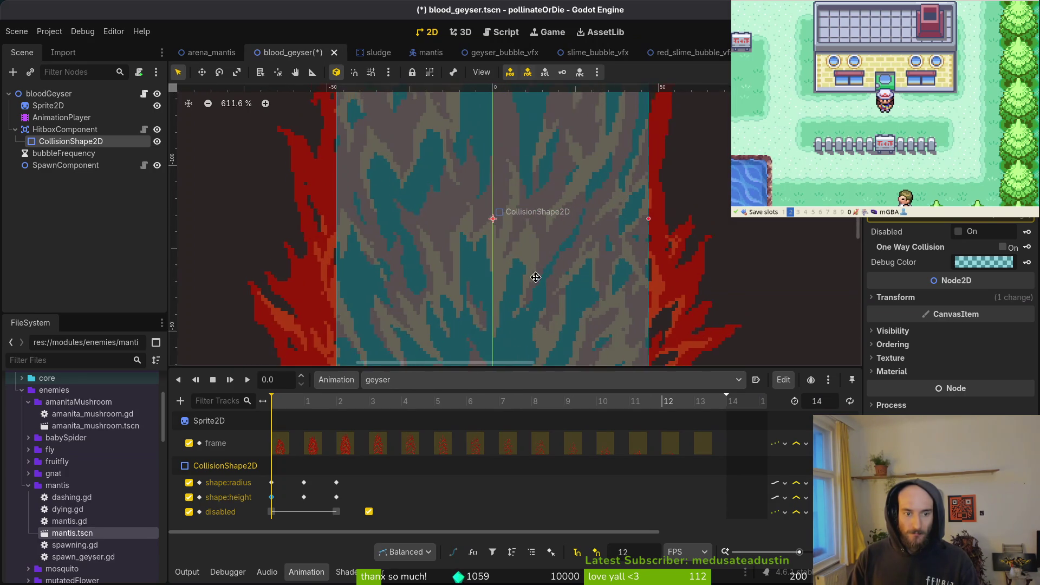
Step: Stretch the capsule taller at frame 0, give the canvas more room above the timeline, and save
scroll(549, 290, down, 3)
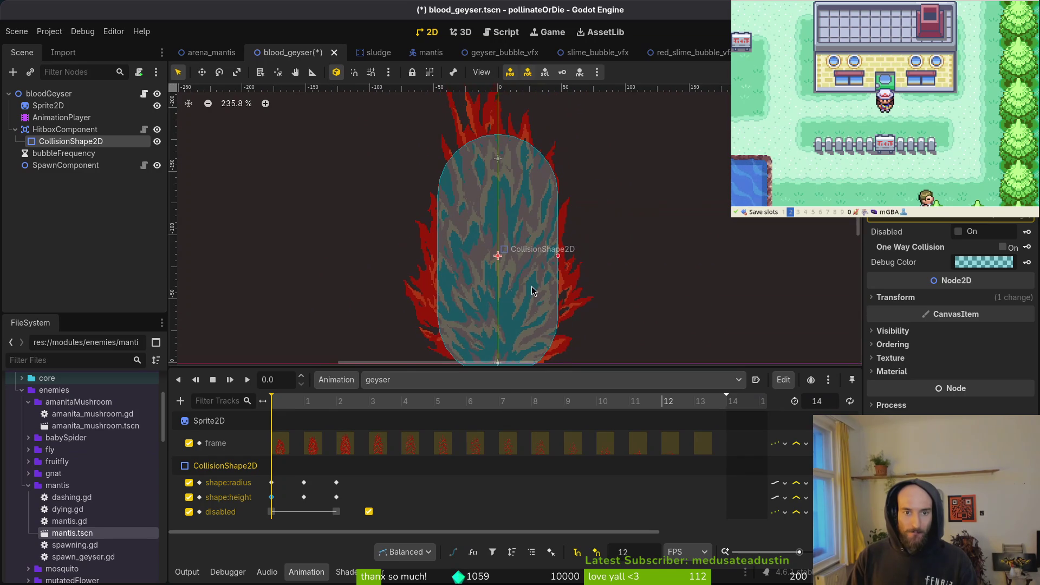
scroll(520, 211, up, 1)
key(ctrl+s)
scroll(515, 192, down, 2)
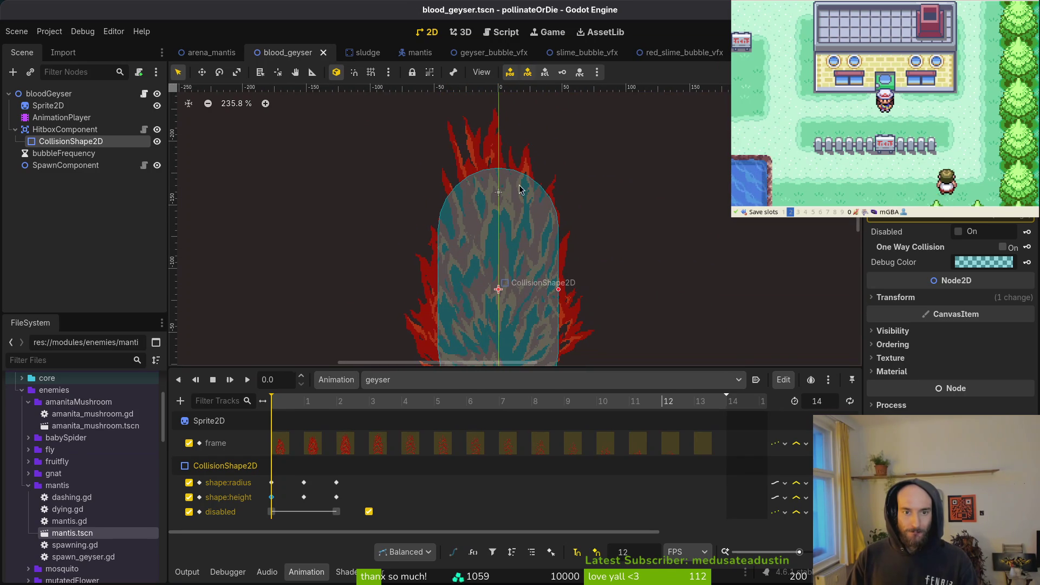
scroll(522, 233, down, 3)
scroll(494, 301, down, 3)
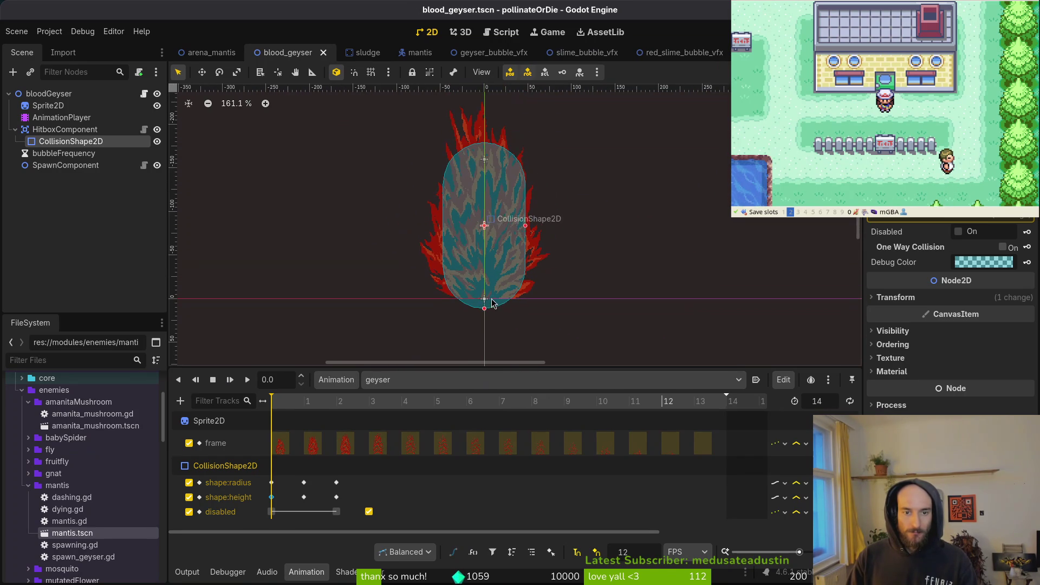
drag(482, 366, 482, 378)
drag(485, 308, 485, 330)
key(ctrl+s)
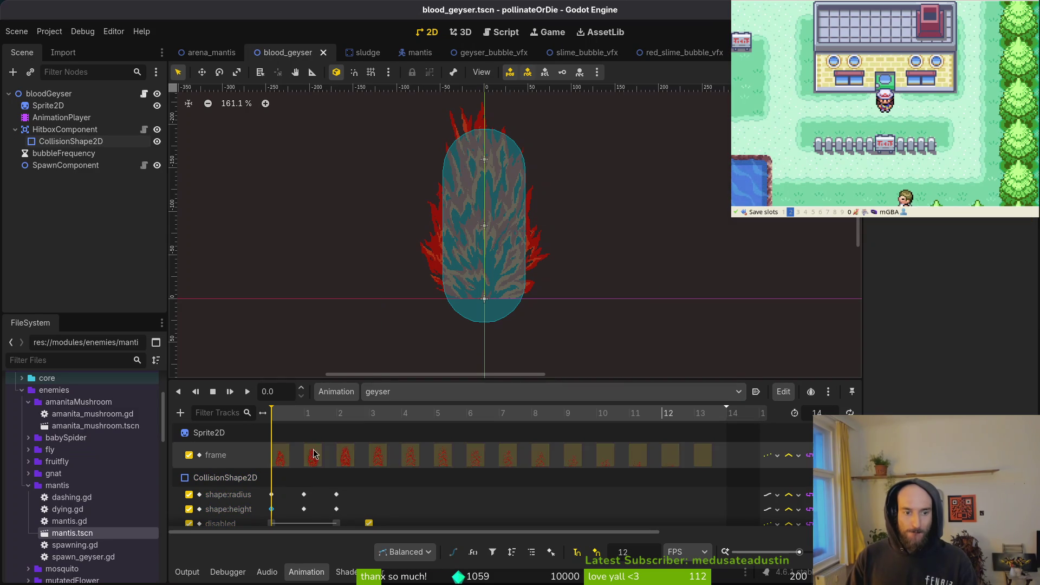
Step: At frame 0, extend the capsule bottom down to the geyser base, save, and check the first height key
click(276, 413)
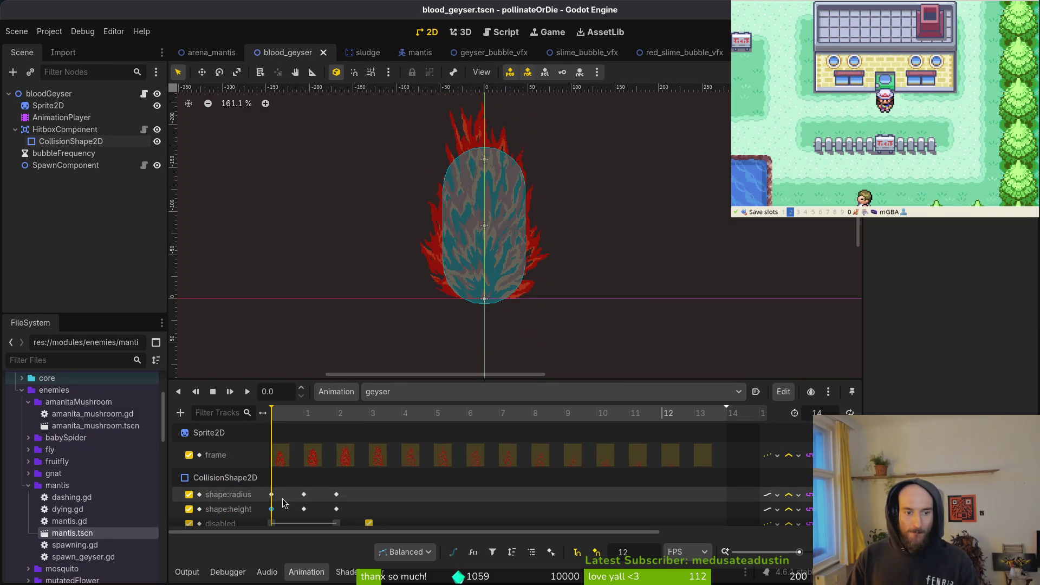
key(ctrl+s)
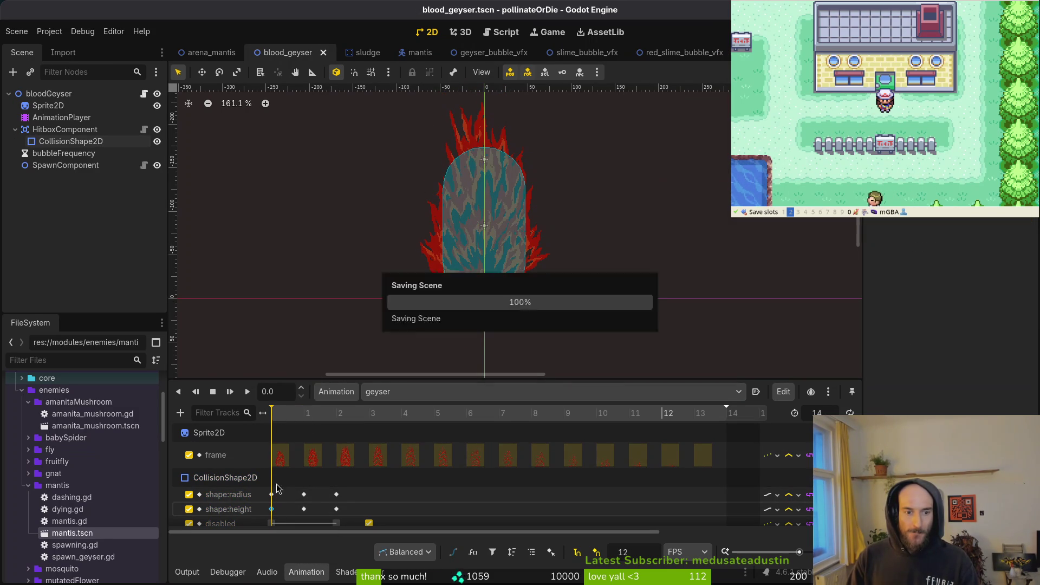
click(477, 229)
drag(485, 303, 485, 325)
key(ctrl+s)
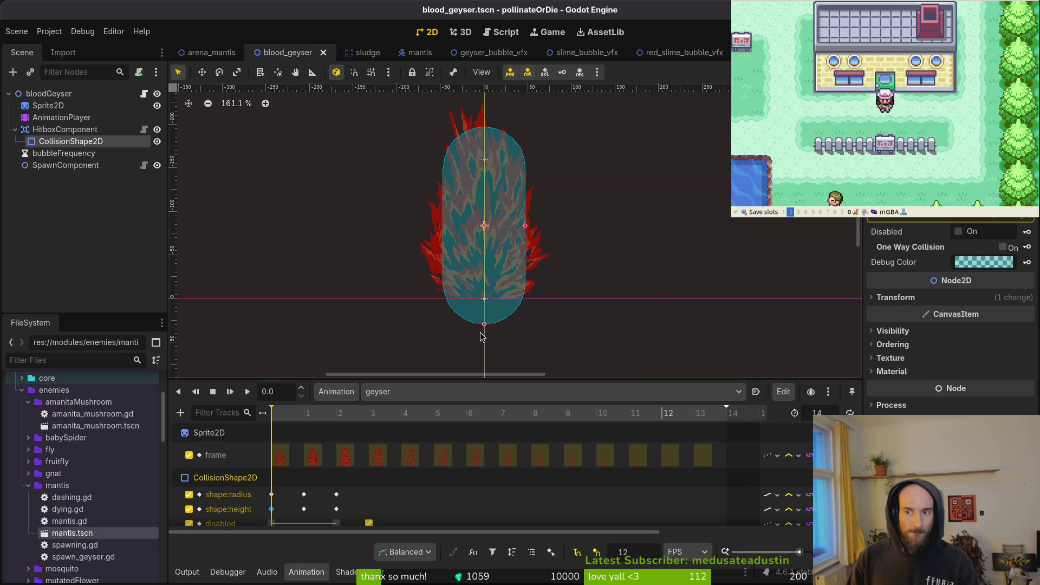
click(273, 509)
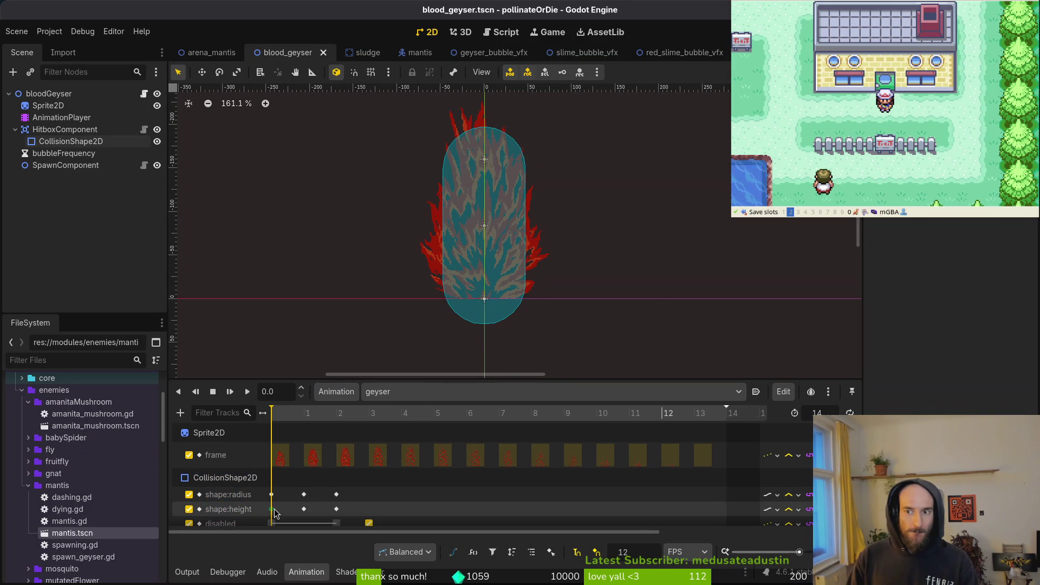
click(477, 233)
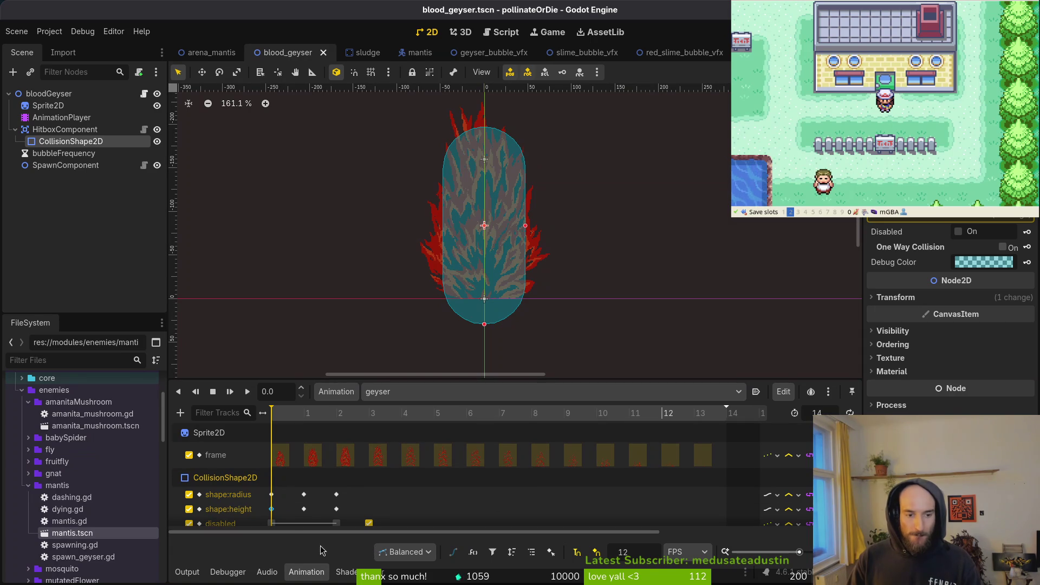
click(325, 512)
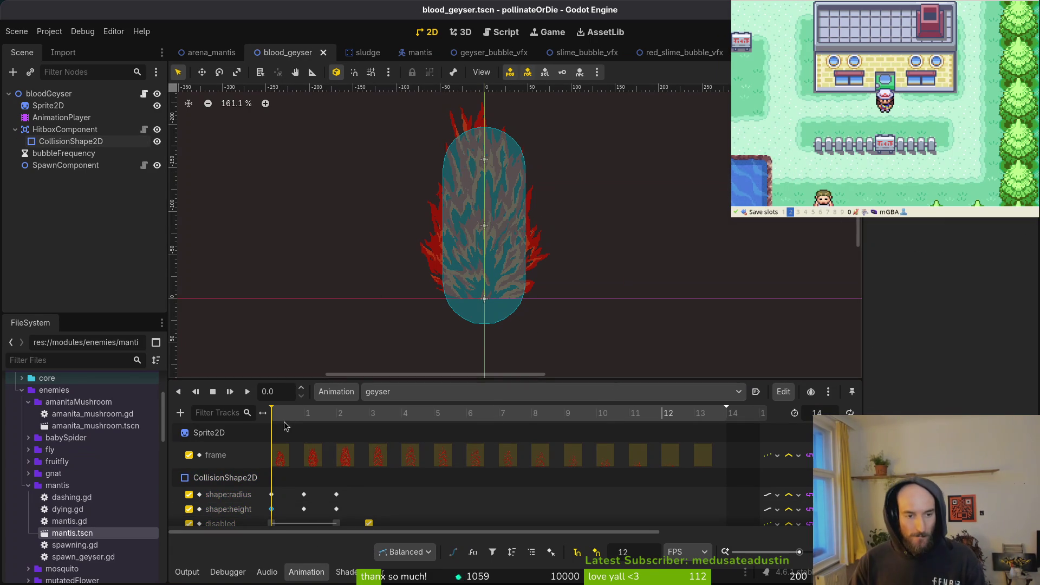
Step: At frame 1, make the collision capsule taller and save the geyser scene
click(302, 423)
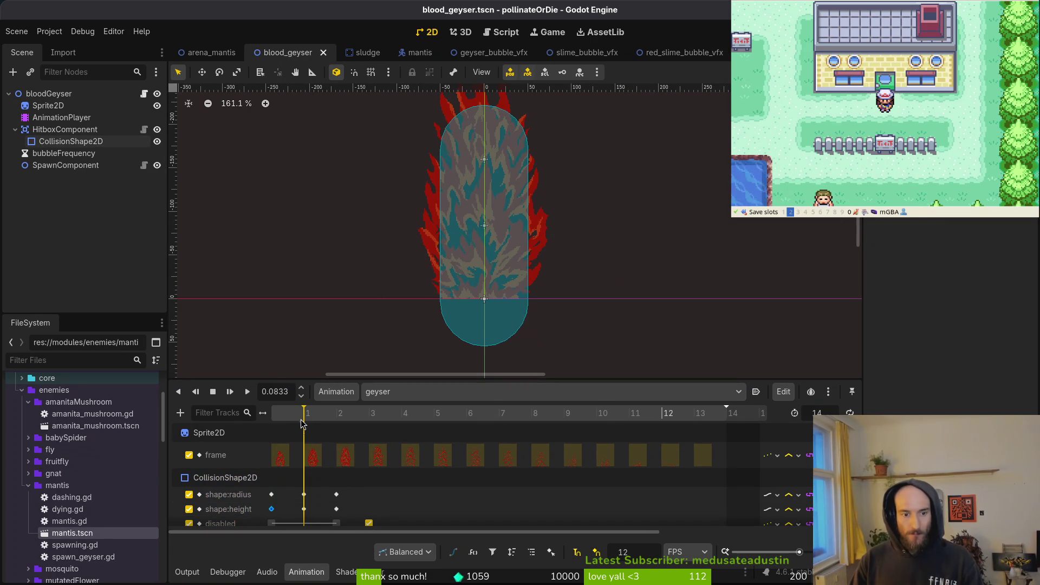
click(304, 509)
scroll(489, 230, up, 2)
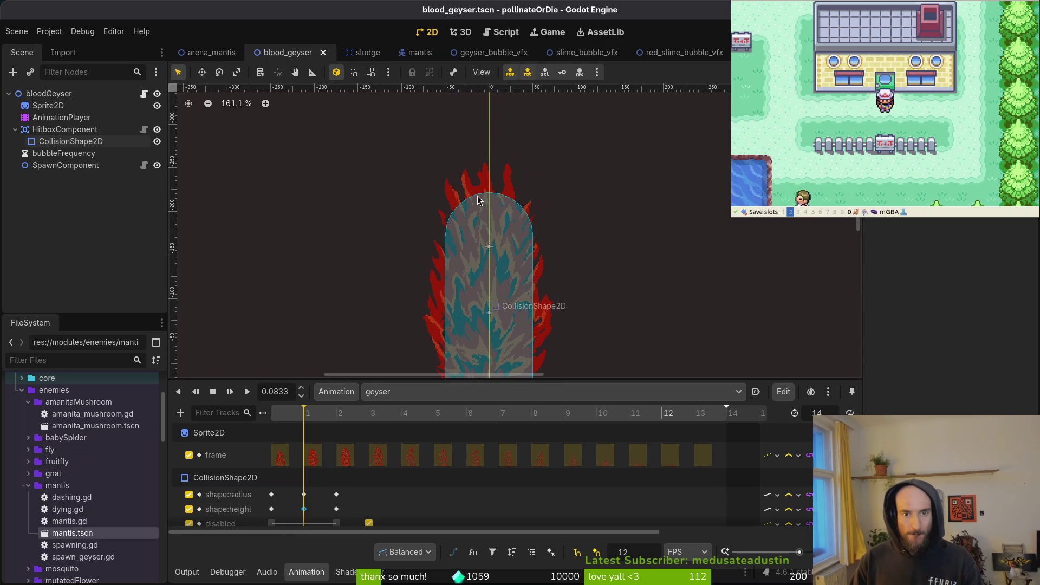
click(489, 230)
scroll(546, 255, down, 3)
drag(517, 329, 519, 340)
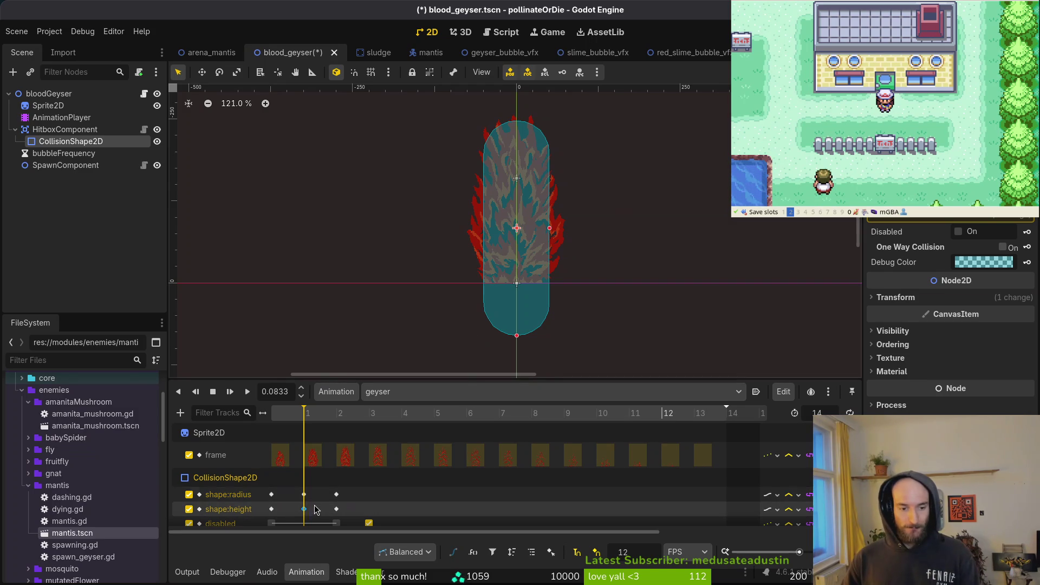
click(473, 336)
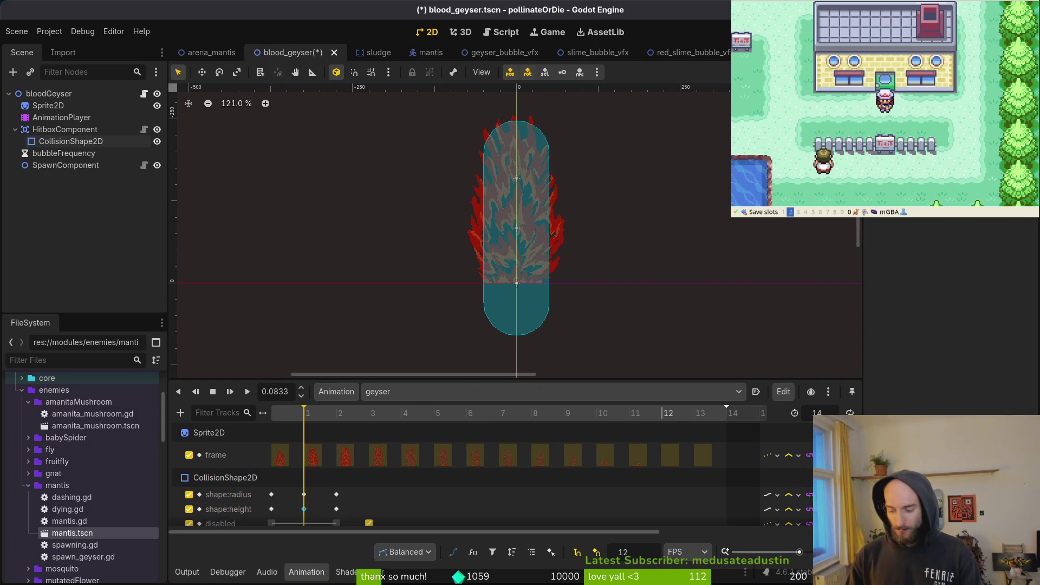
key(ctrl+s)
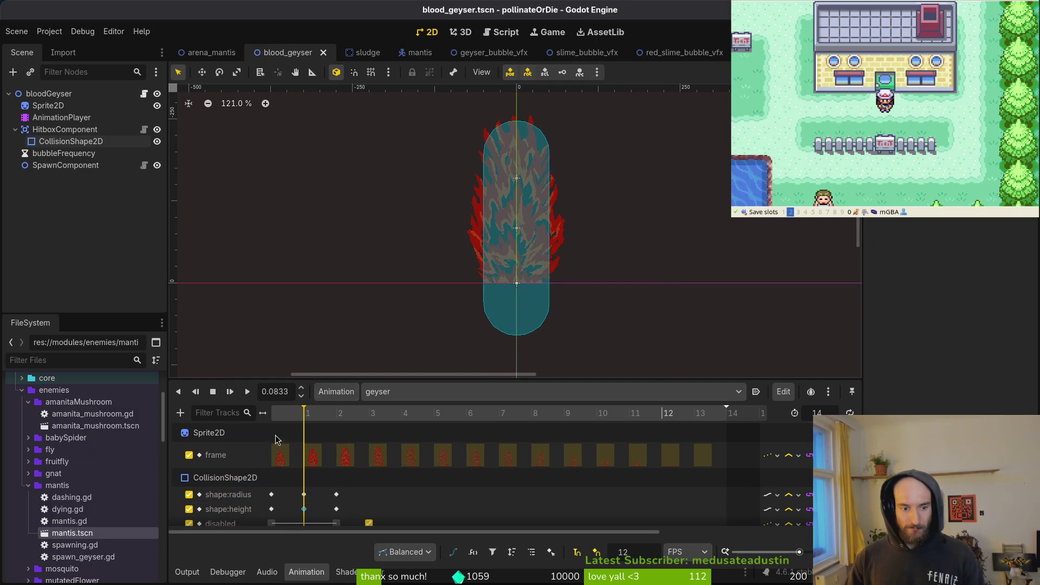
Step: At frame 2 (0.1667), stretch the capsule down to cover the sprite, save, and stop playback
click(338, 414)
click(523, 205)
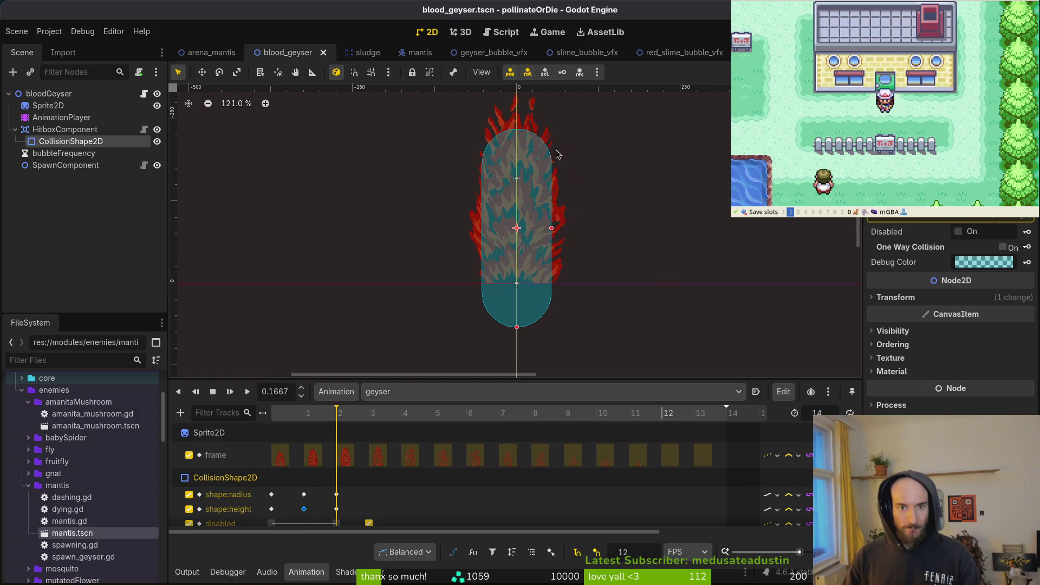
scroll(536, 292, up, 2)
drag(521, 355, 518, 377)
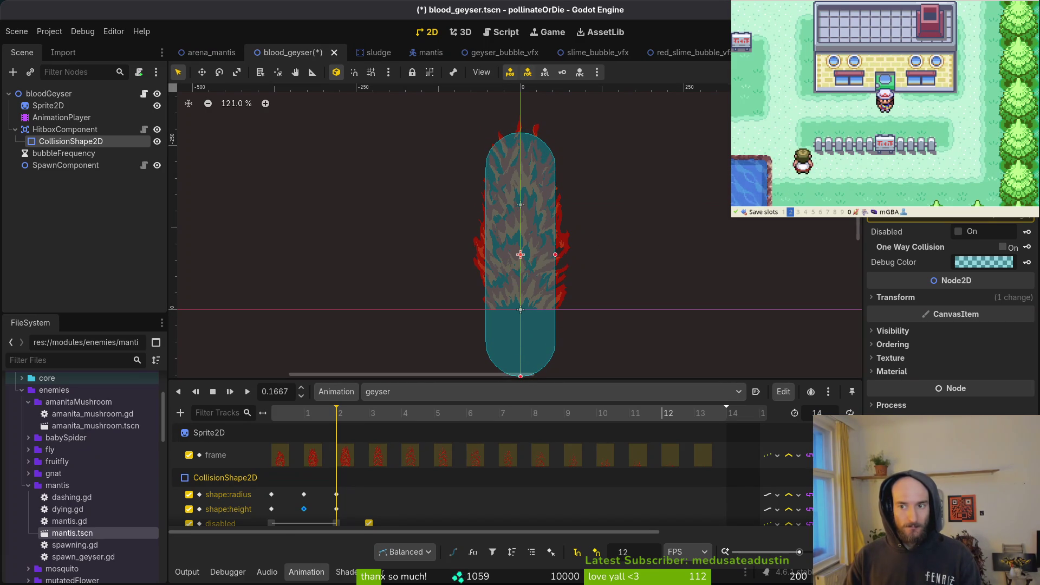
click(337, 508)
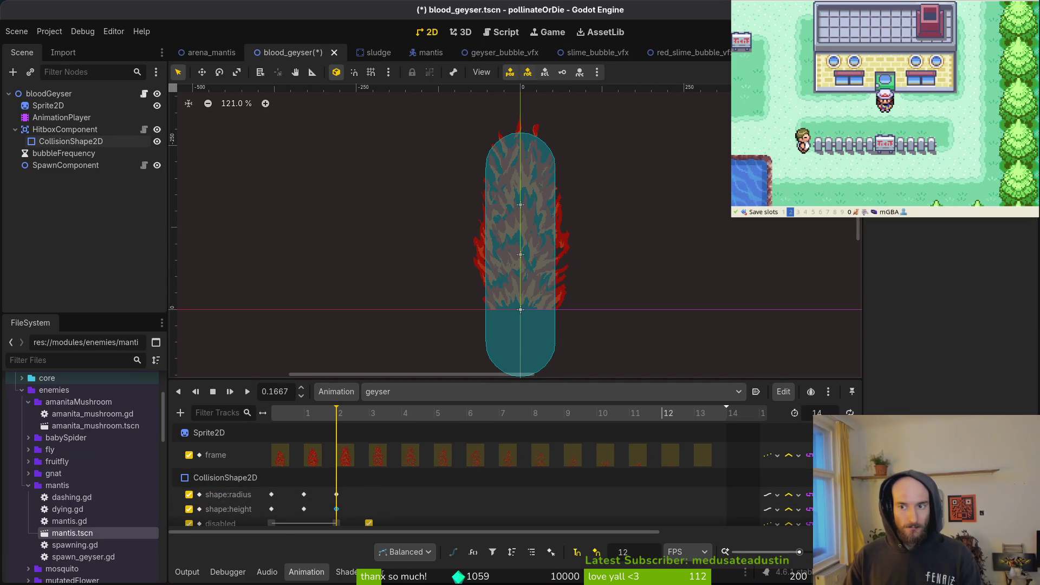
key(ctrl+s)
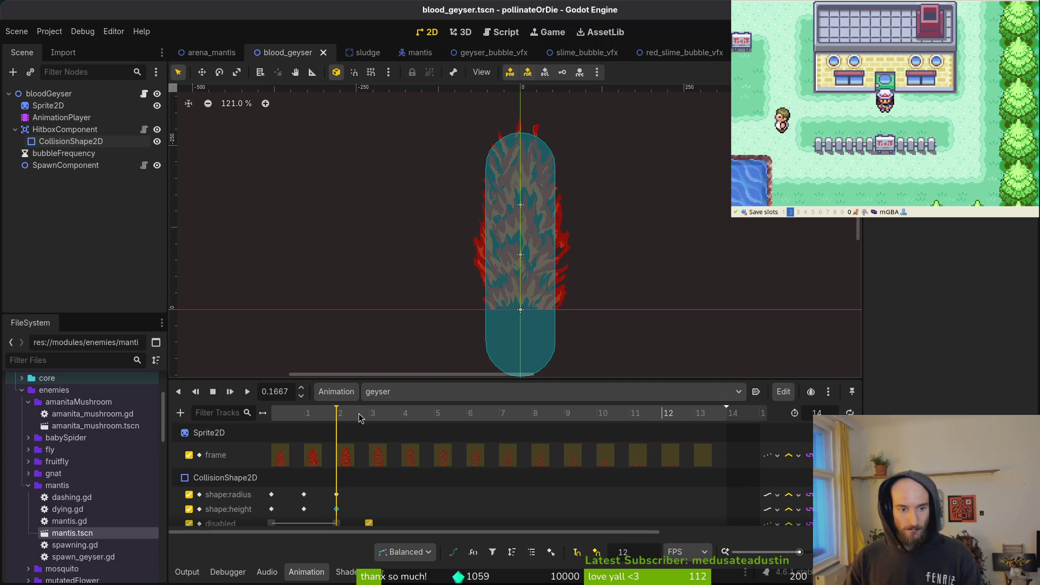
click(213, 391)
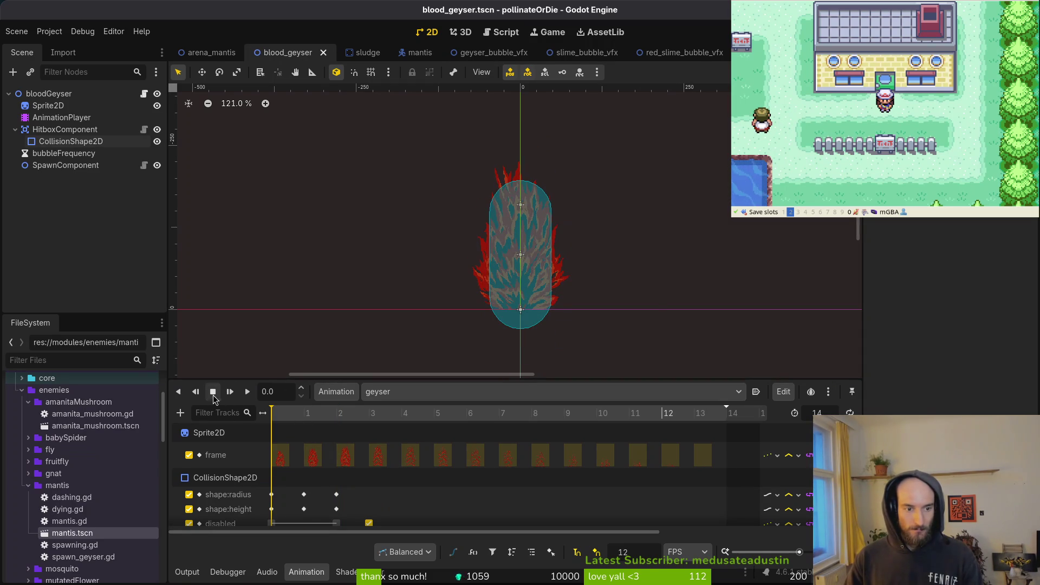
Step: Play the geyser animation three times and step through frames comparing hitbox to sprite, then run with F5
click(247, 392)
click(247, 392)
click(247, 395)
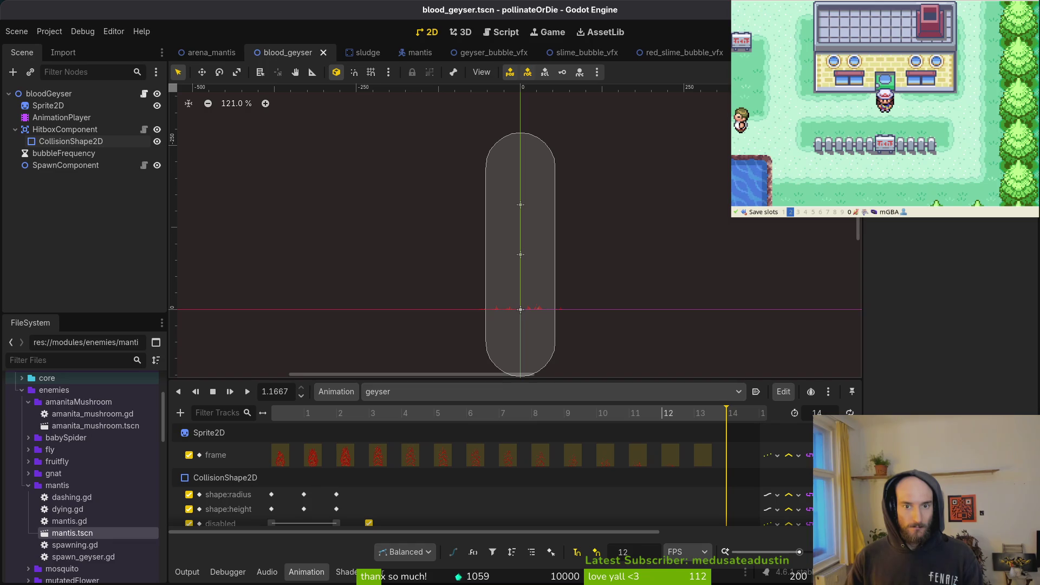
mouse_move(326, 419)
mouse_down()
mouse_move(363, 419)
mouse_move(306, 418)
mouse_move(365, 418)
mouse_move(337, 418)
mouse_up()
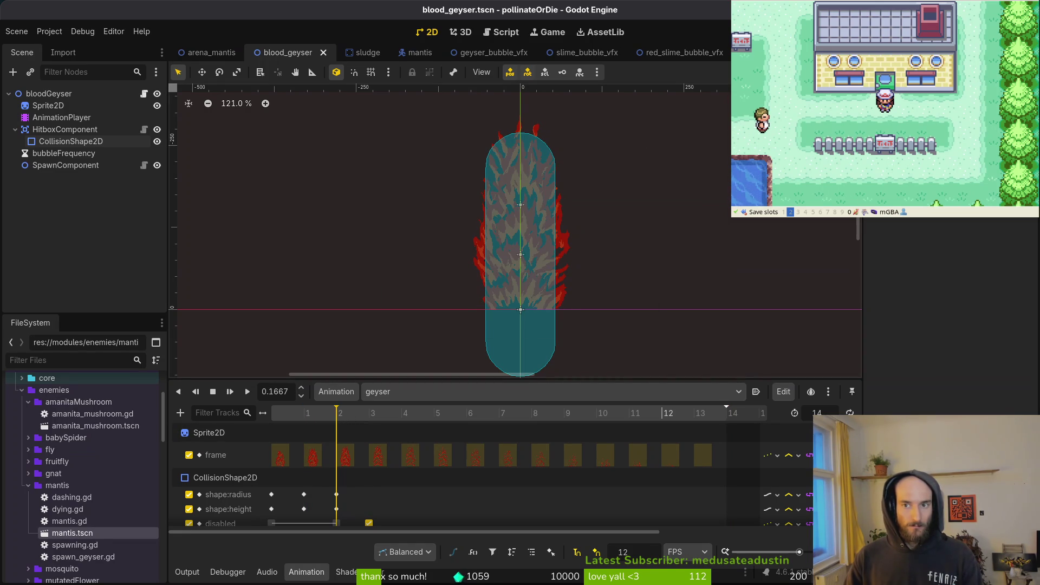
key(F5)
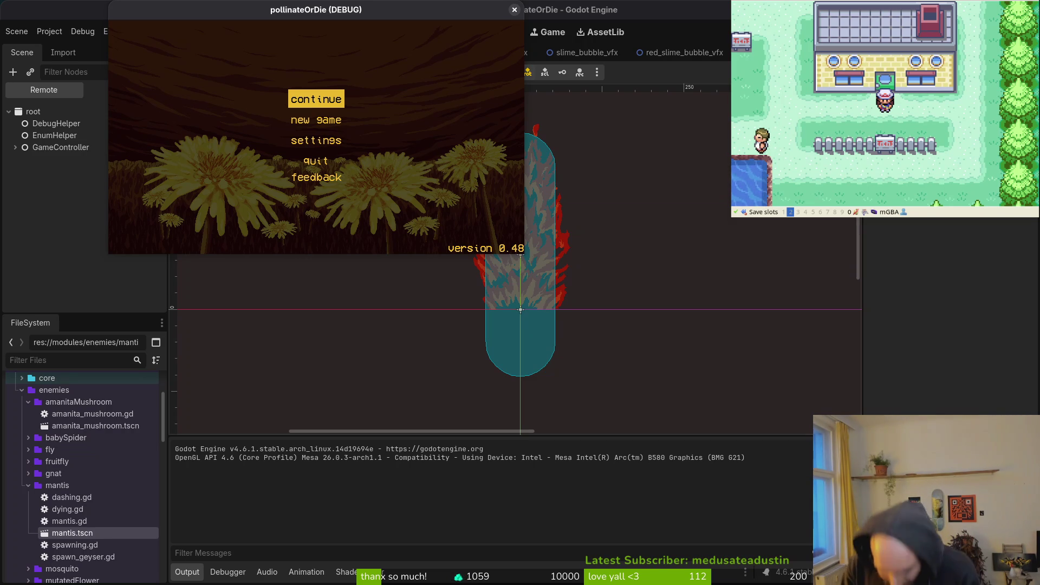
Step: Continue the saved game, load the mantis level from debug select, play until death, then close the game
key(Return)
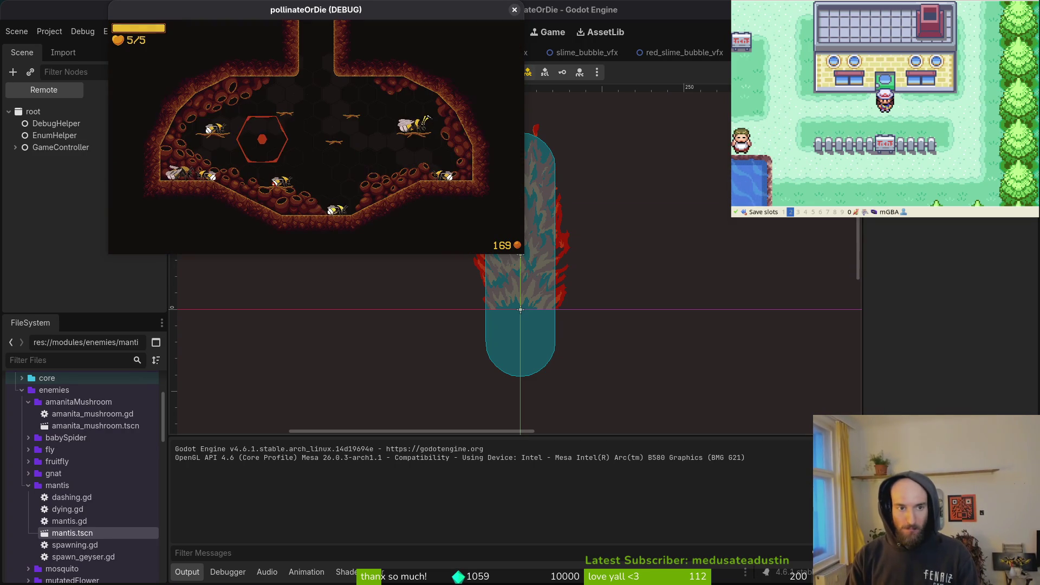
key(Escape)
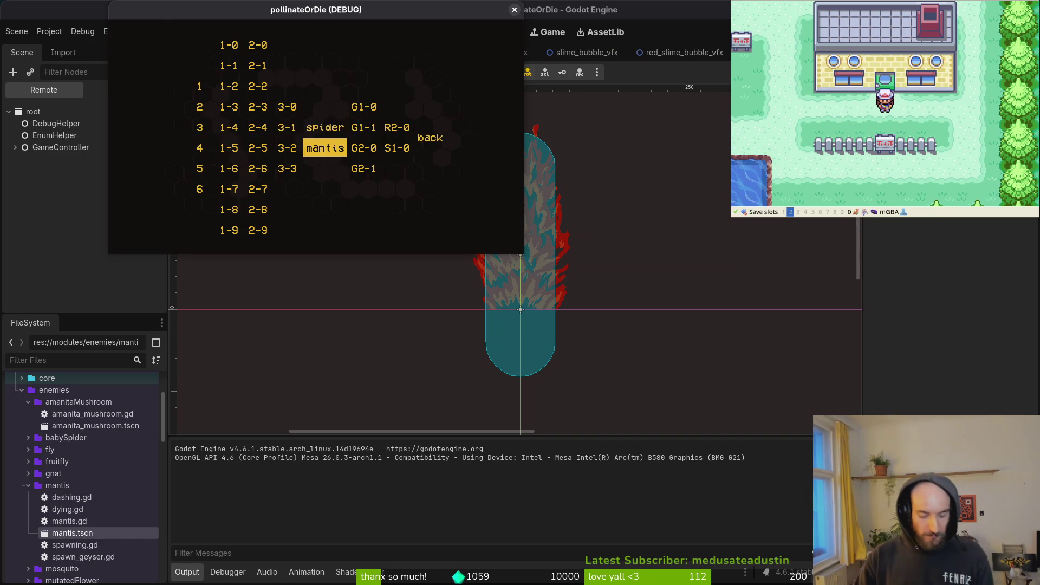
key(Down)
key(Return)
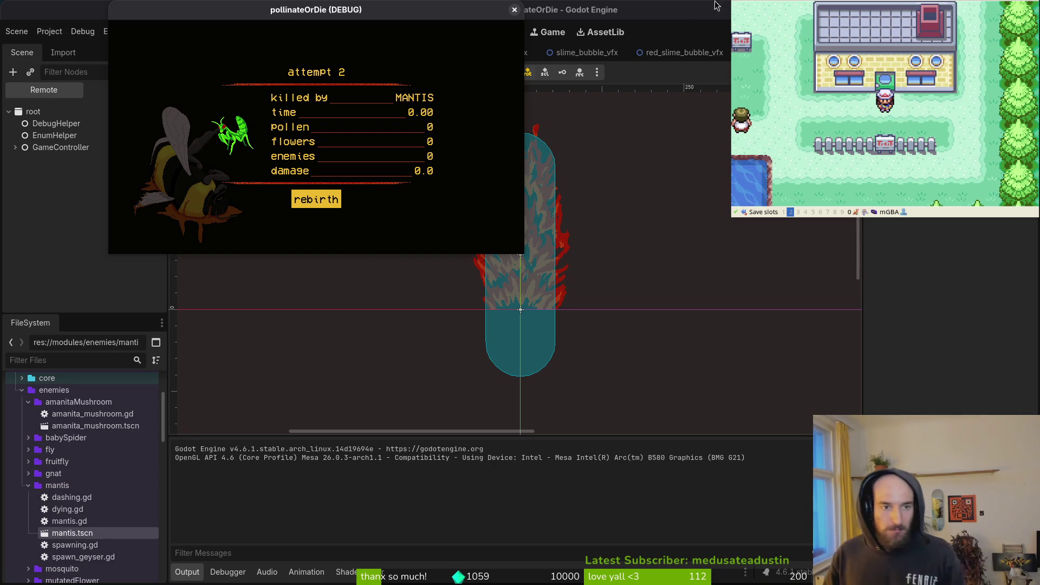
click(515, 10)
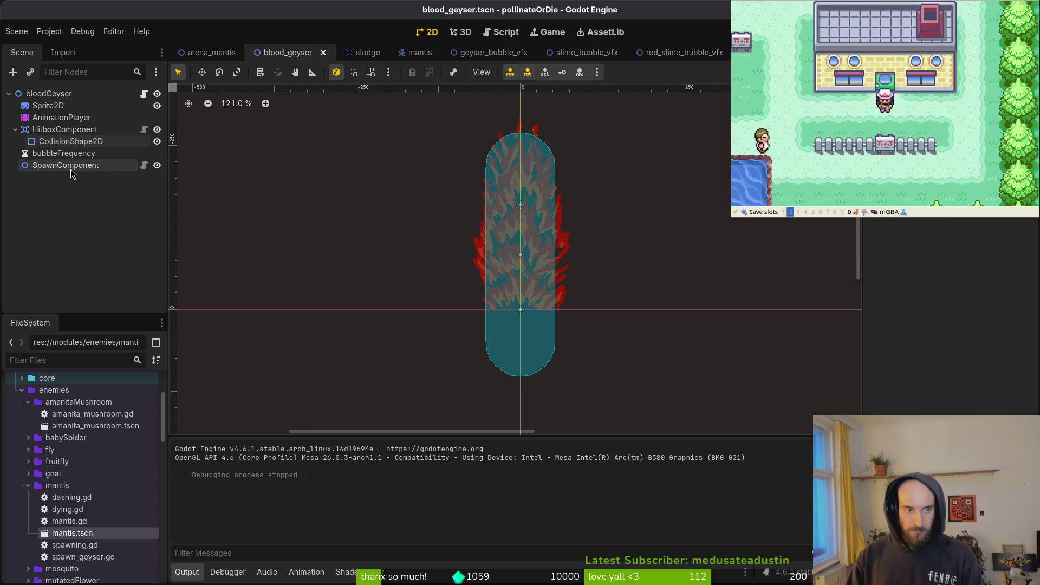
Step: On frame 2 of the geyser animation, duplicate the collision shape into CollisionShape2D2
click(65, 130)
click(61, 118)
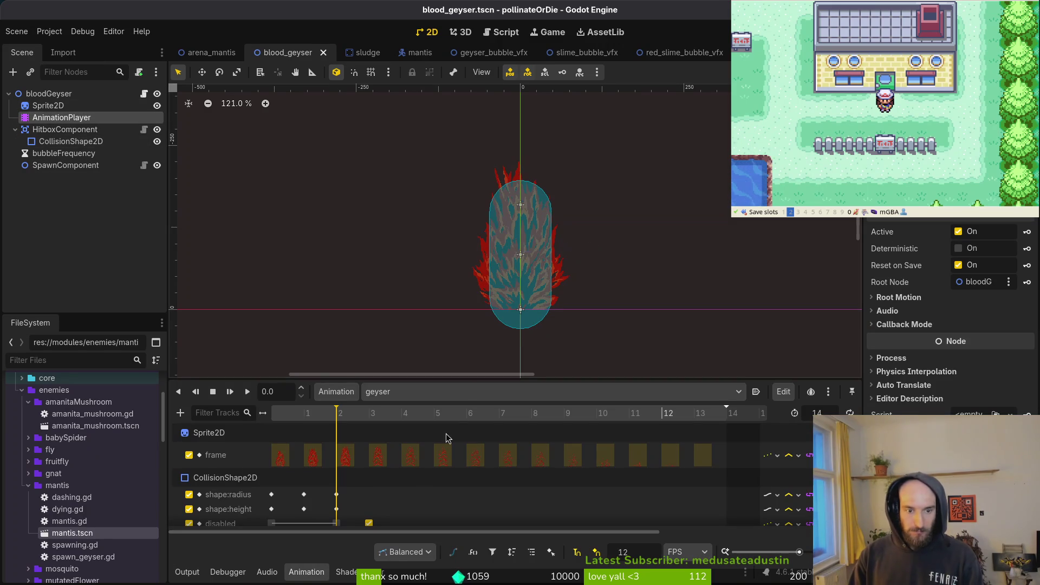
mouse_move(310, 415)
mouse_down()
mouse_move(285, 425)
mouse_move(369, 426)
mouse_move(261, 429)
mouse_up()
click(509, 282)
key(ctrl+d)
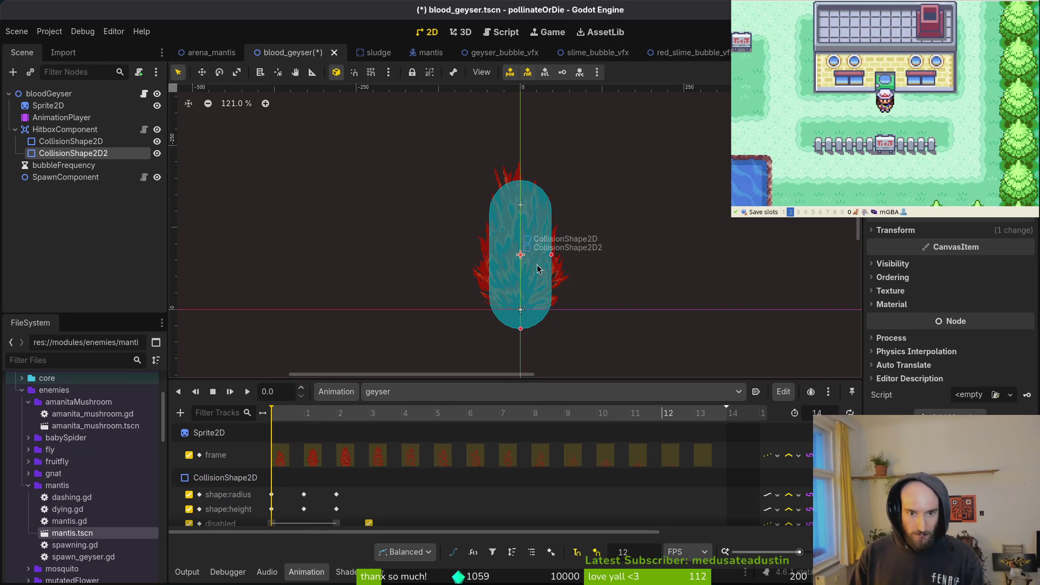
Step: Resize CollisionShape2D2's capsule: wider, shorter, then narrowed slightly to fit the sprite
drag(552, 258, 573, 260)
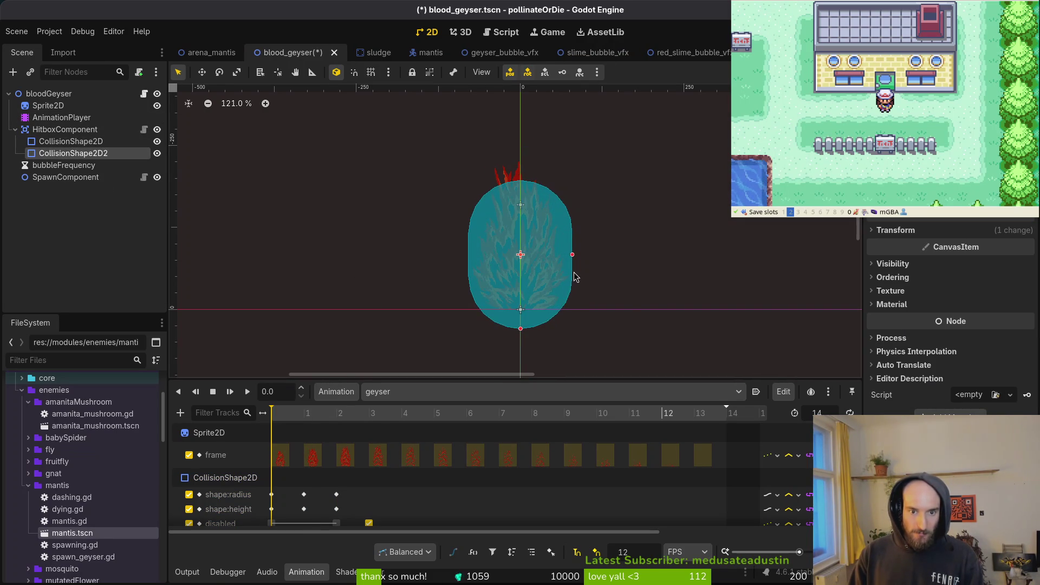
key(ctrl+z)
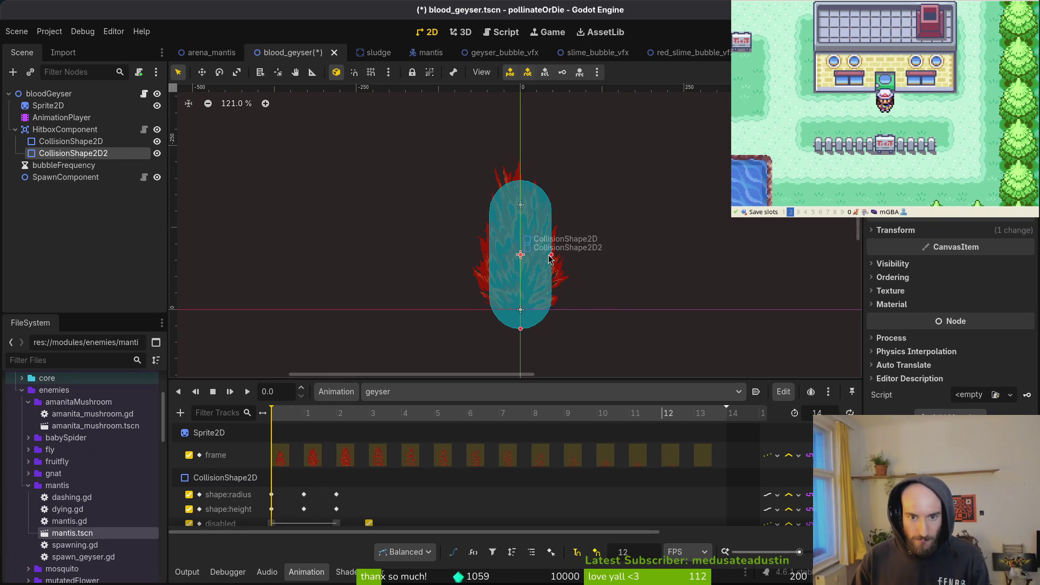
drag(552, 260, 565, 271)
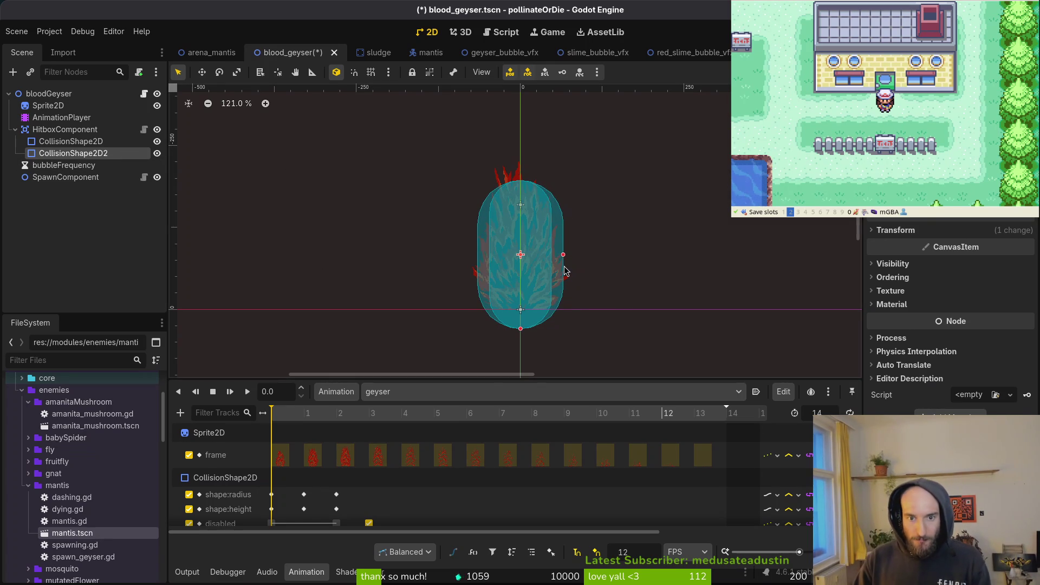
drag(520, 329, 558, 302)
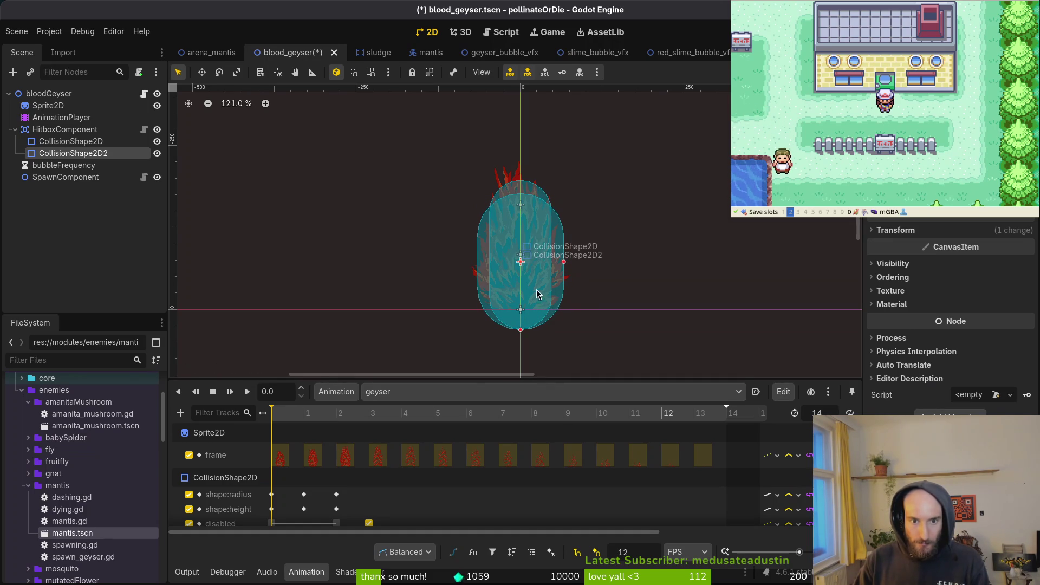
scroll(524, 266, up, 5)
drag(613, 257, 608, 257)
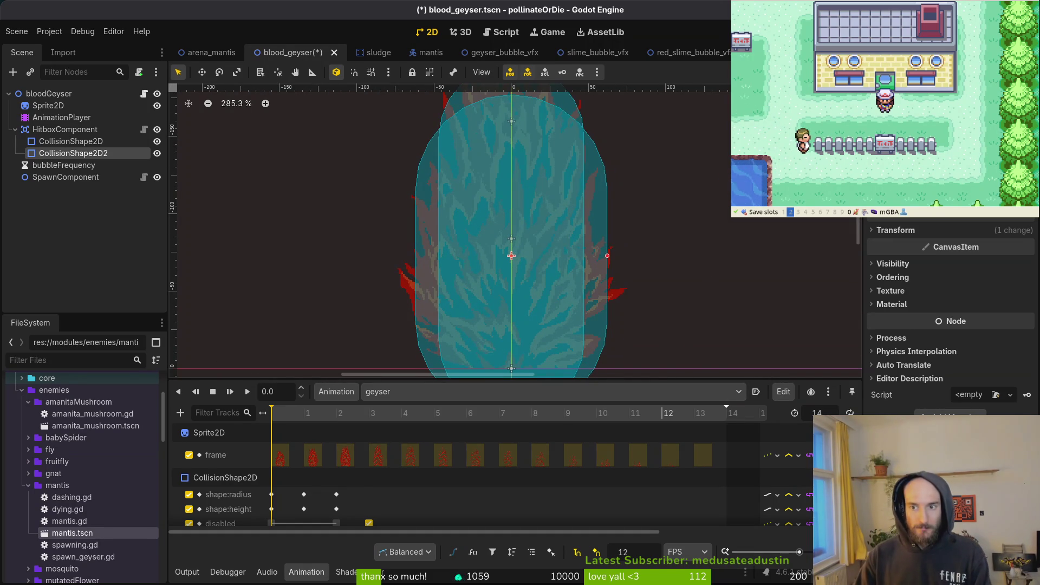
scroll(951, 315, up, 3)
Step: Key CollisionShape2D2's radius and height, confirming creation of both new tracks
click(1026, 162)
click(566, 327)
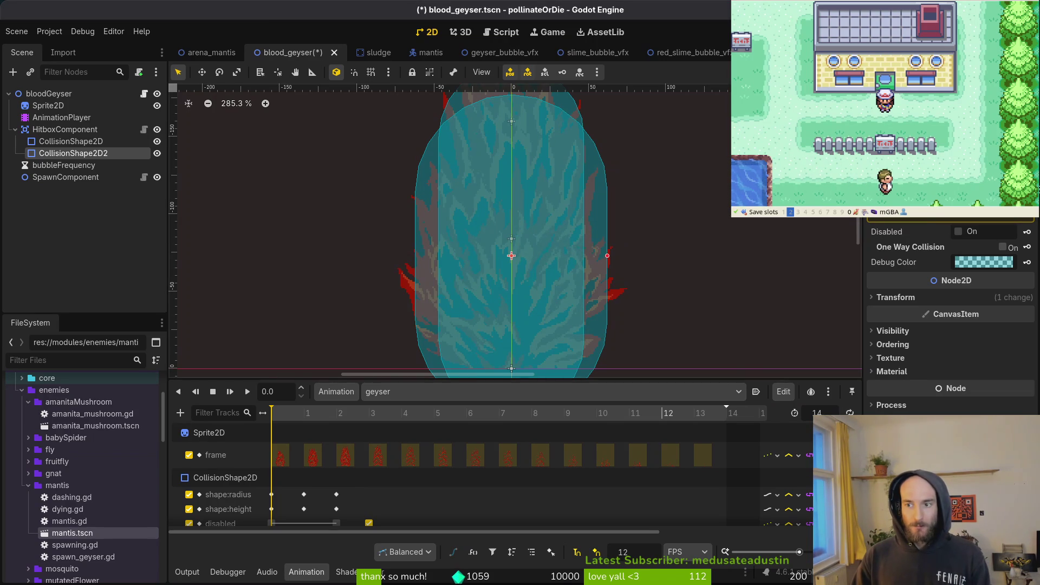
click(1026, 178)
click(560, 326)
scroll(253, 480, down, 2)
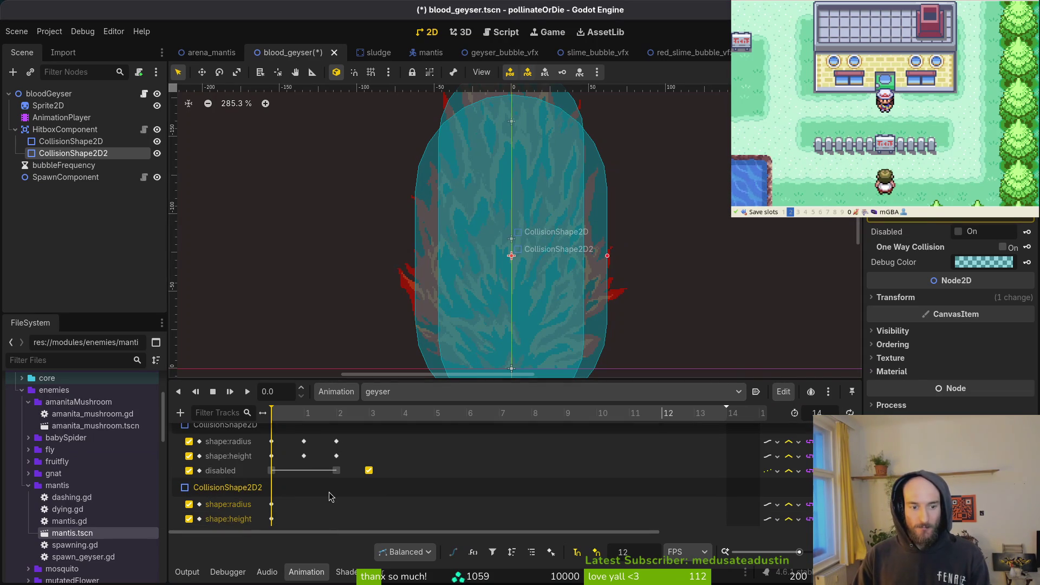
Step: At frame 1, stretch CollisionShape2D2 taller and slightly wider, then save the scene
key(ctrl+s)
click(304, 413)
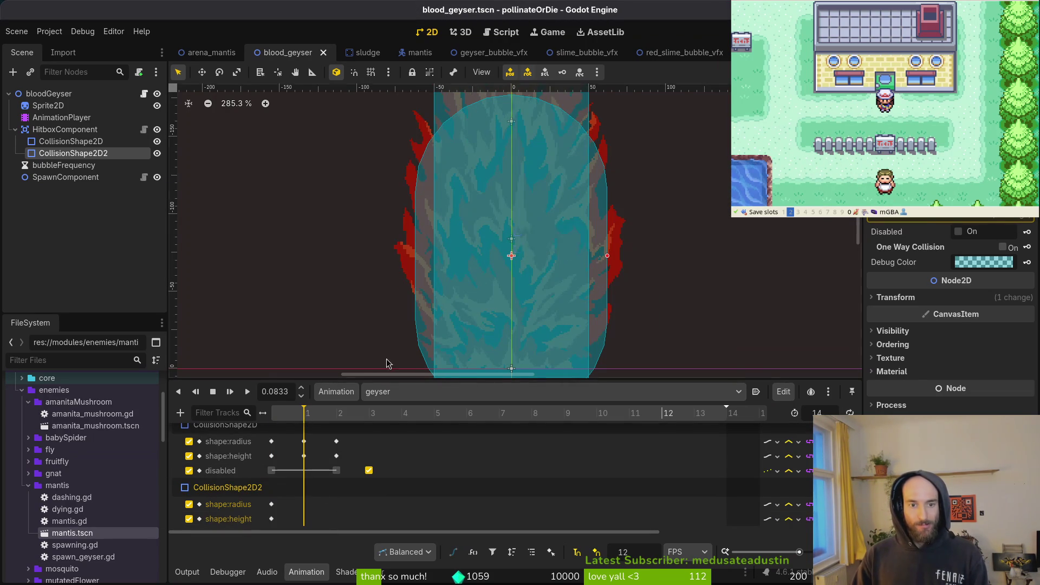
scroll(466, 303, down, 4)
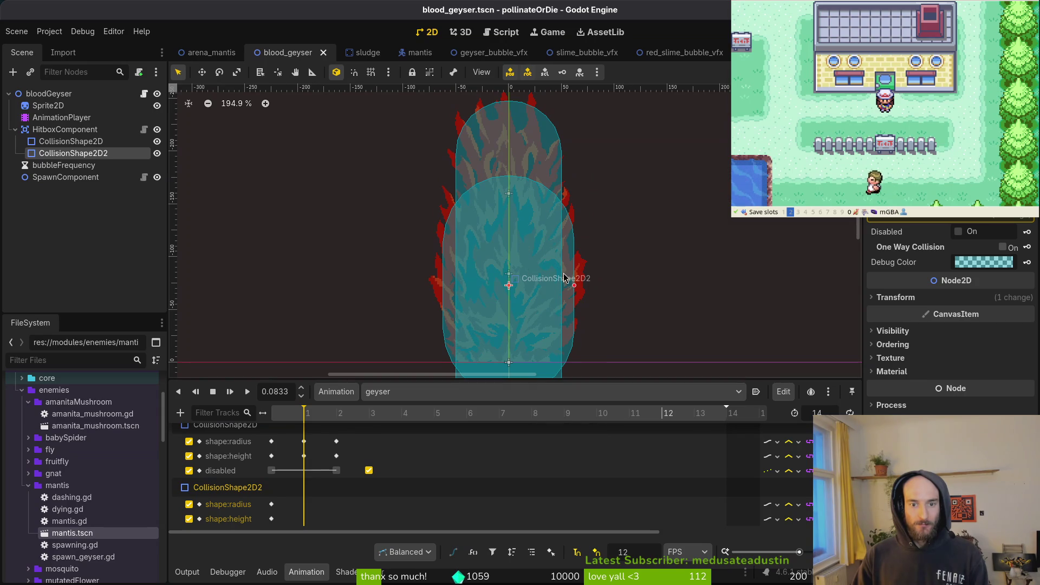
scroll(568, 274, down, 3)
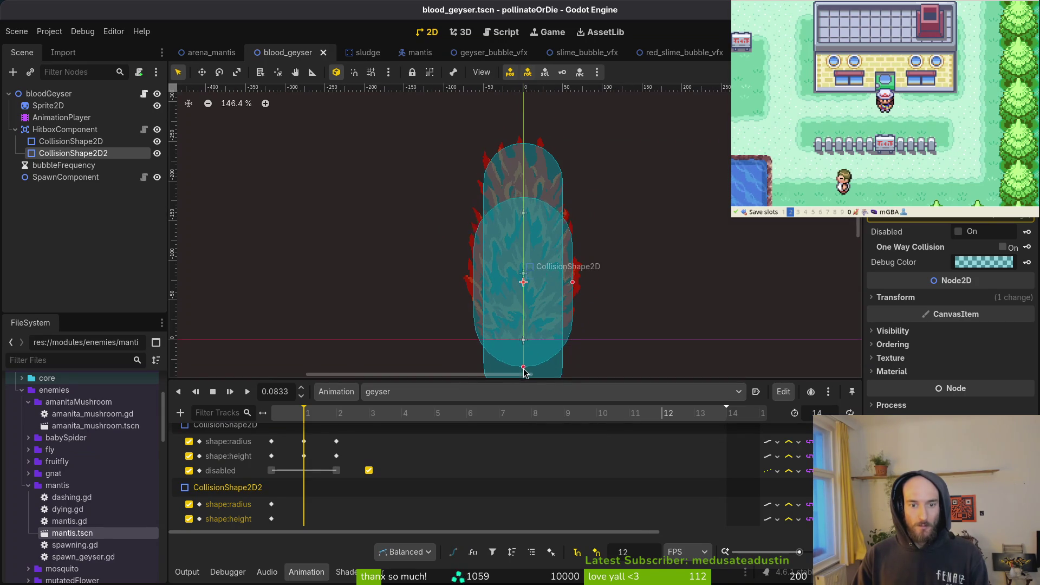
drag(524, 367, 522, 380)
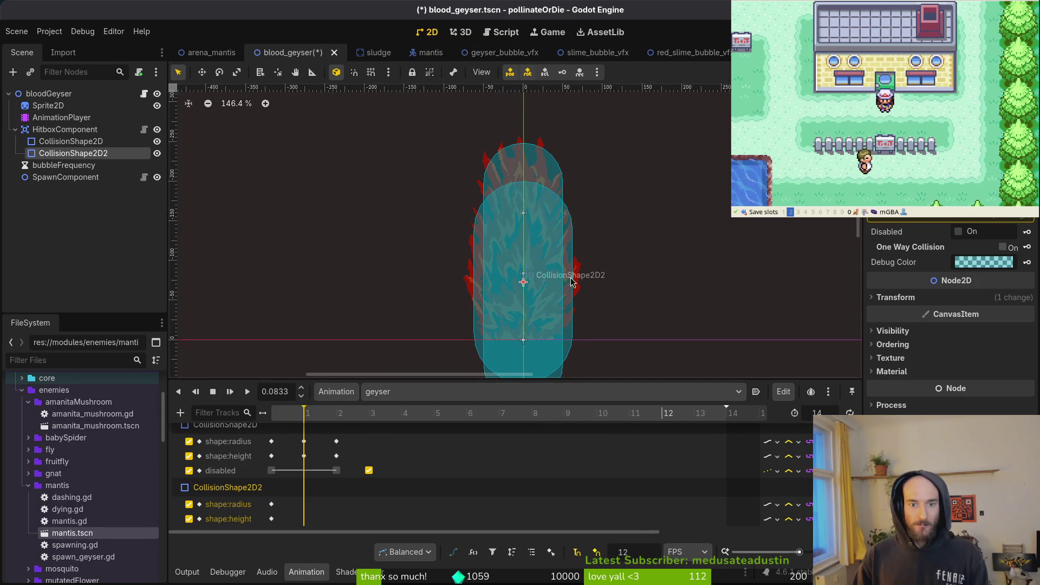
drag(573, 282, 575, 285)
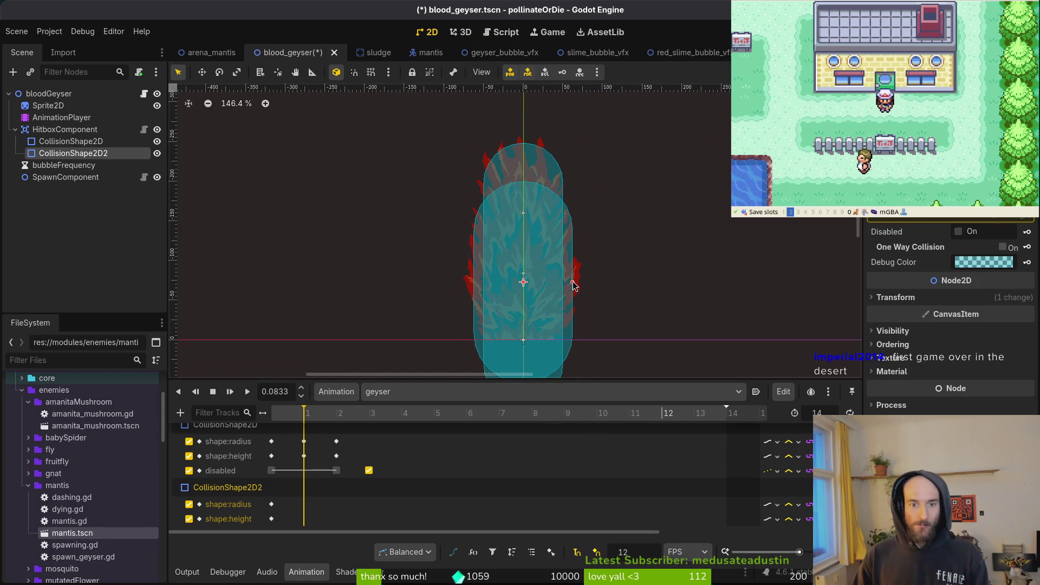
key(ctrl+s)
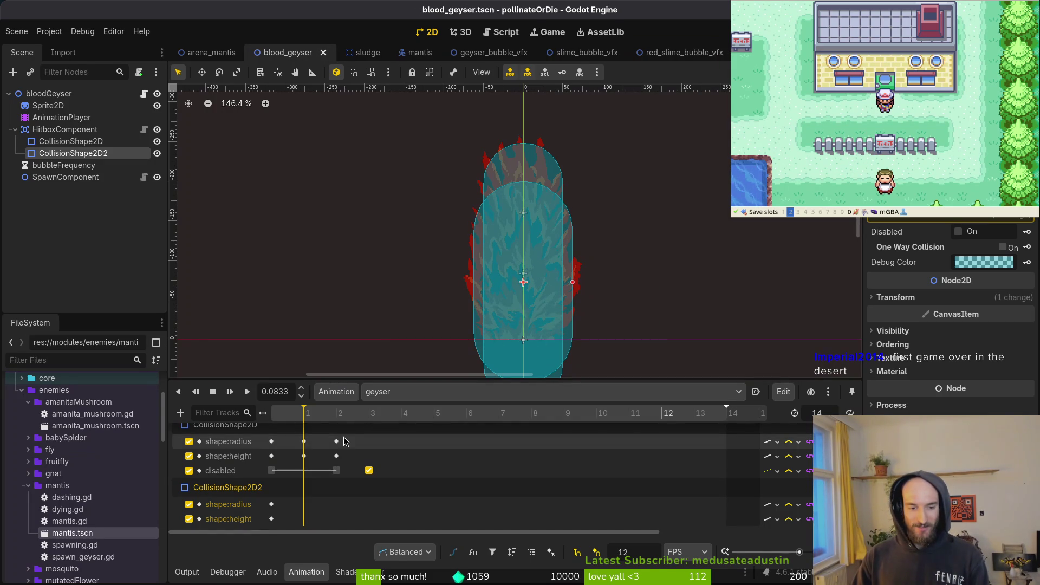
Step: Key CollisionShape2D2's radius and height at frame 1 and save
click(313, 421)
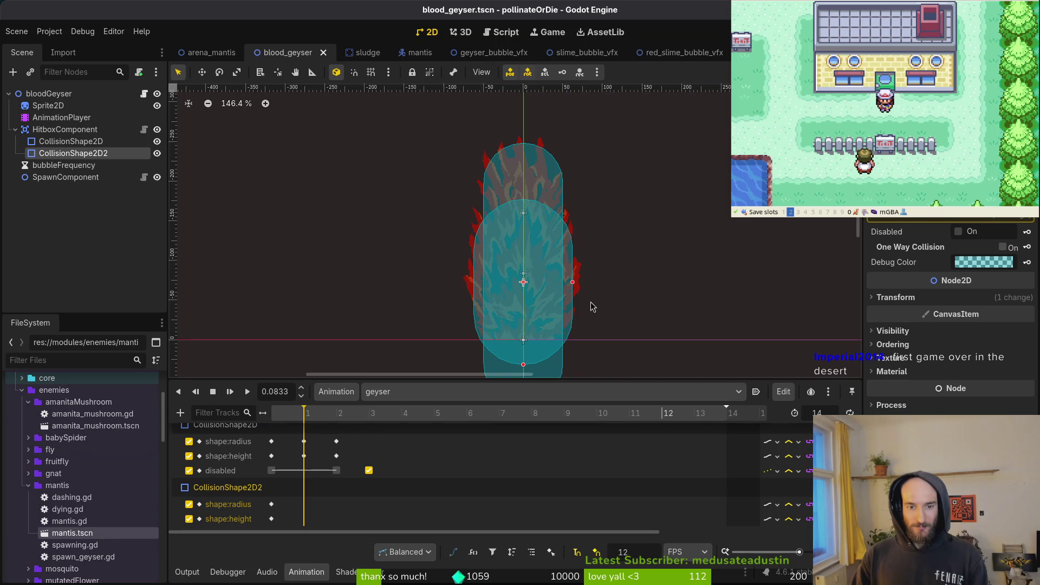
click(1027, 200)
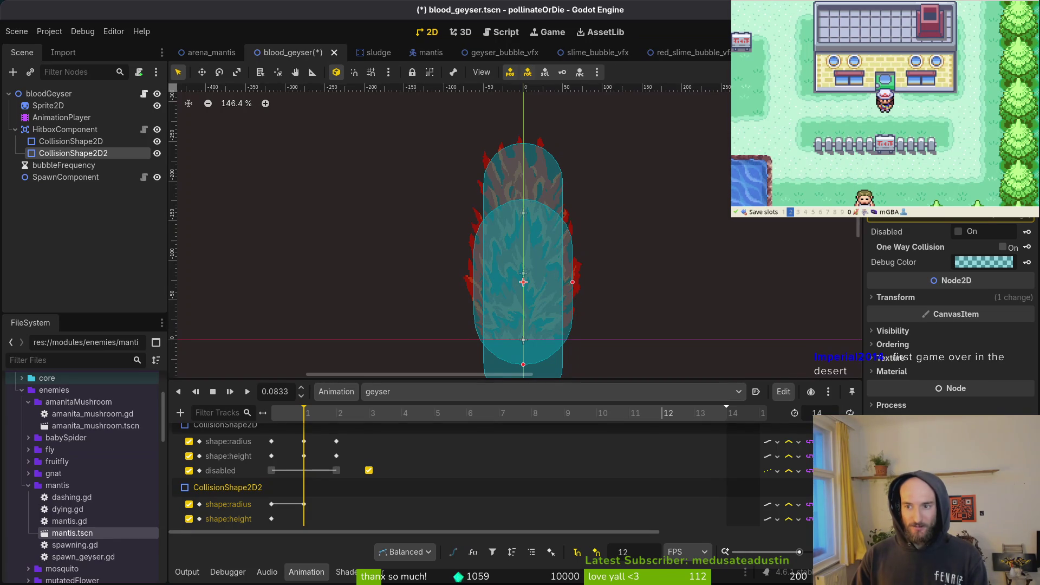
click(1027, 215)
key(ctrl+s)
Step: Undo the frame-1 keys, refit the capsule wider and lower, re-key its radius, and save
click(229, 391)
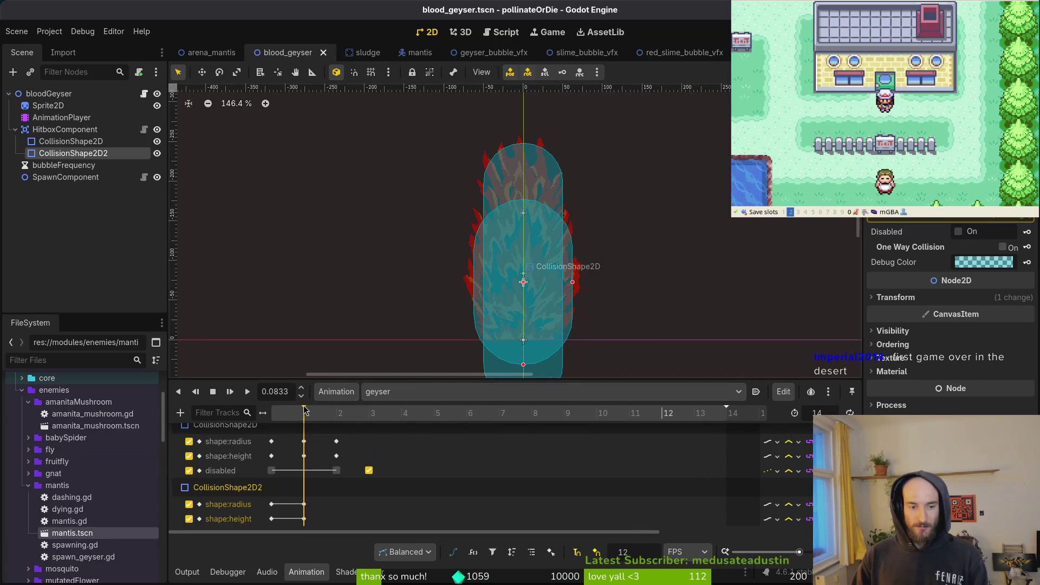
click(282, 427)
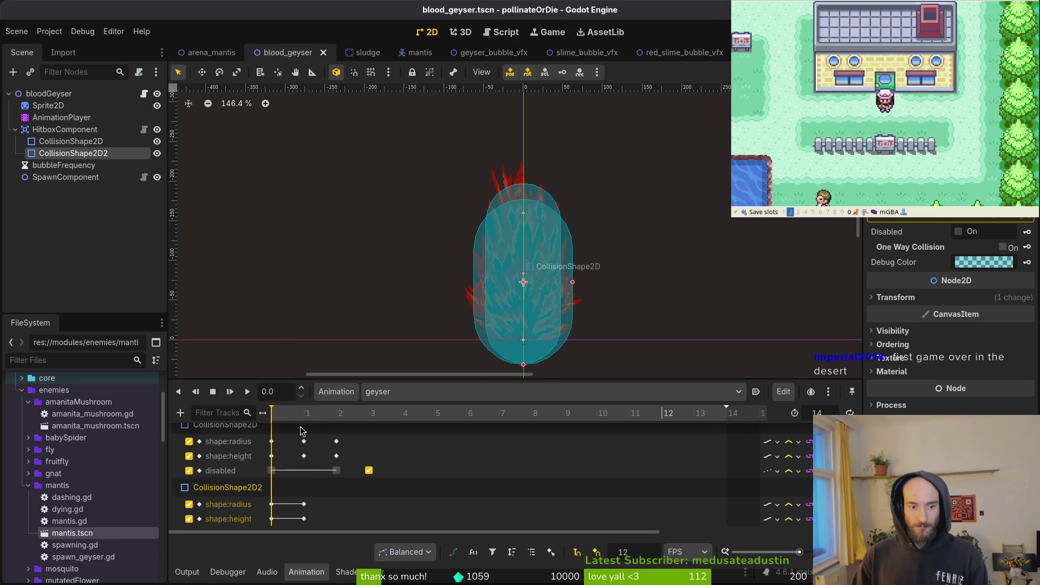
key(ctrl+z)
key(ctrl+z)
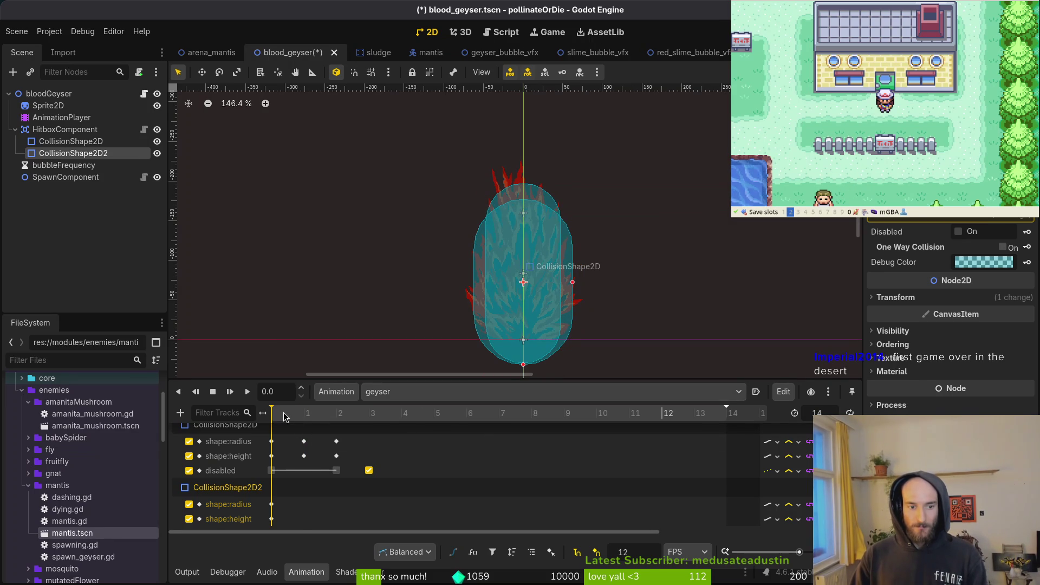
click(298, 420)
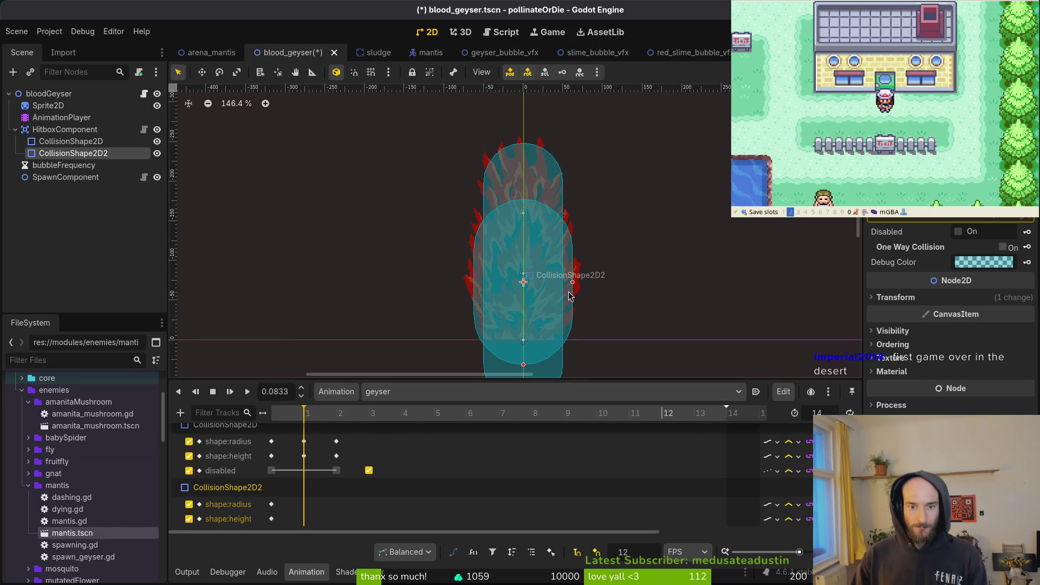
drag(574, 284, 577, 285)
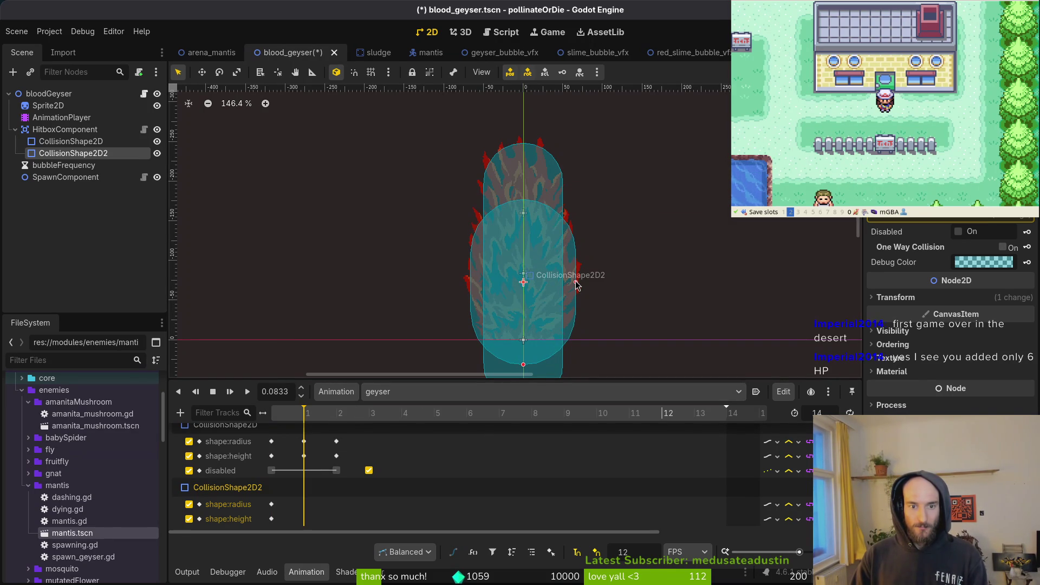
drag(524, 366, 524, 376)
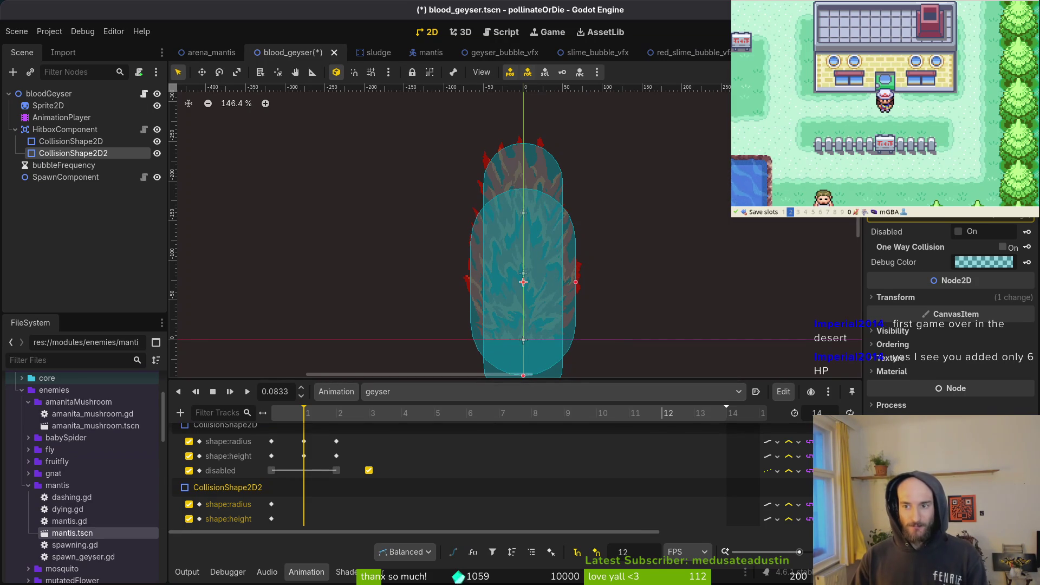
click(952, 216)
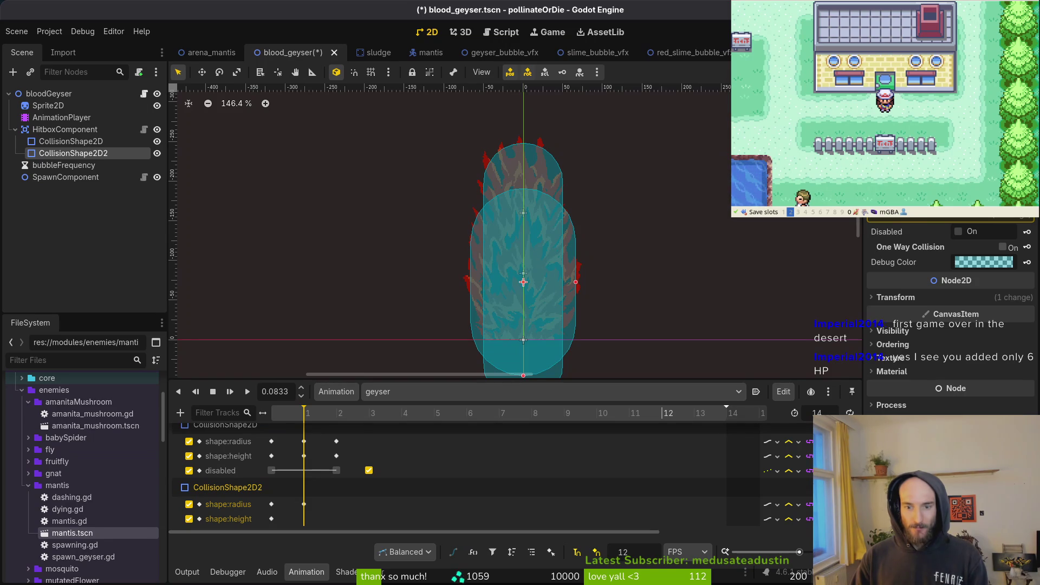
key(ctrl+s)
Step: Step through frames 2 and 1 to check the hitbox, then move to frame 3
click(327, 414)
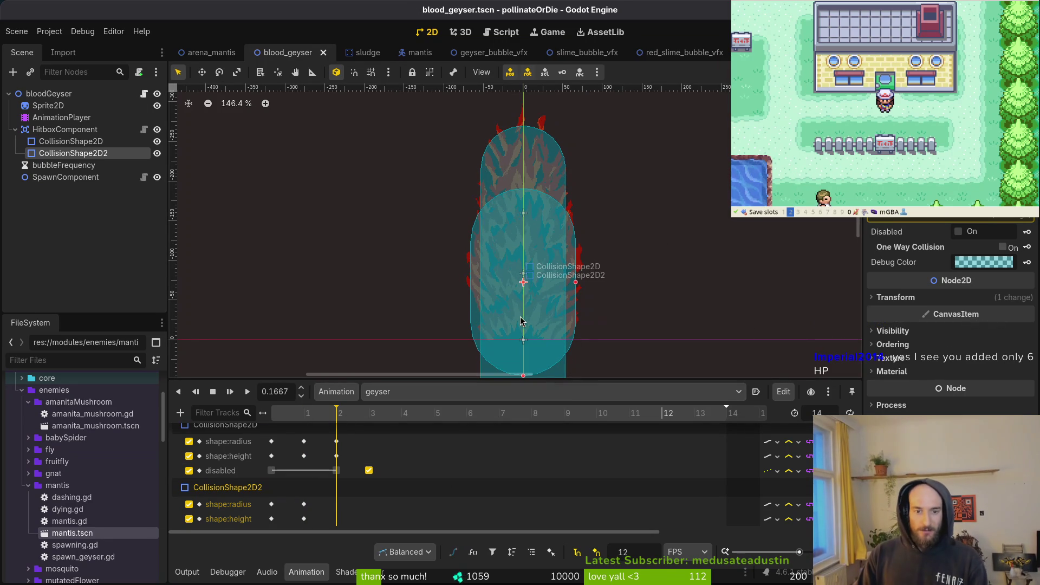
drag(674, 276, 666, 260)
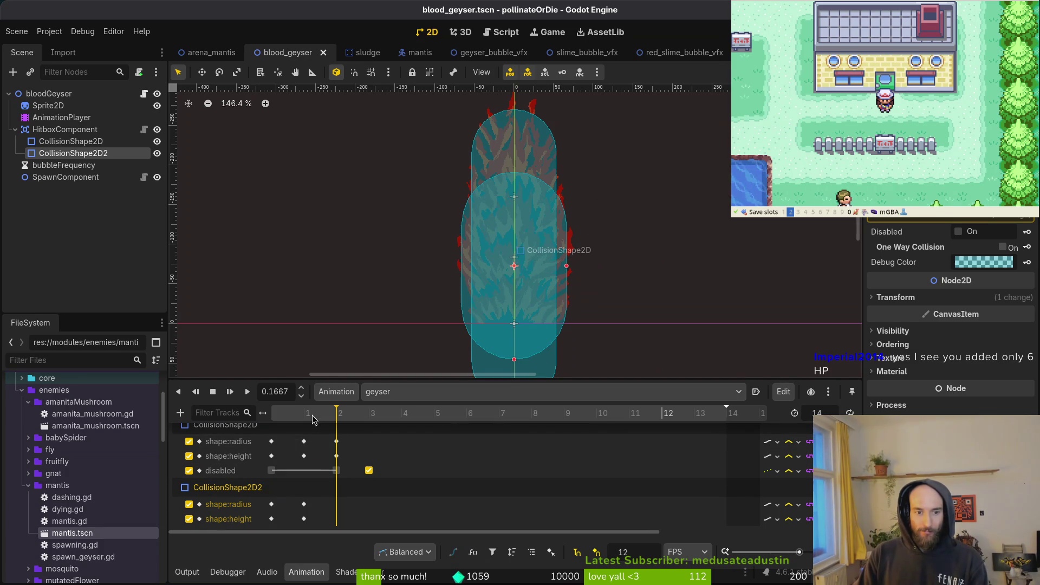
click(292, 416)
drag(319, 415, 382, 414)
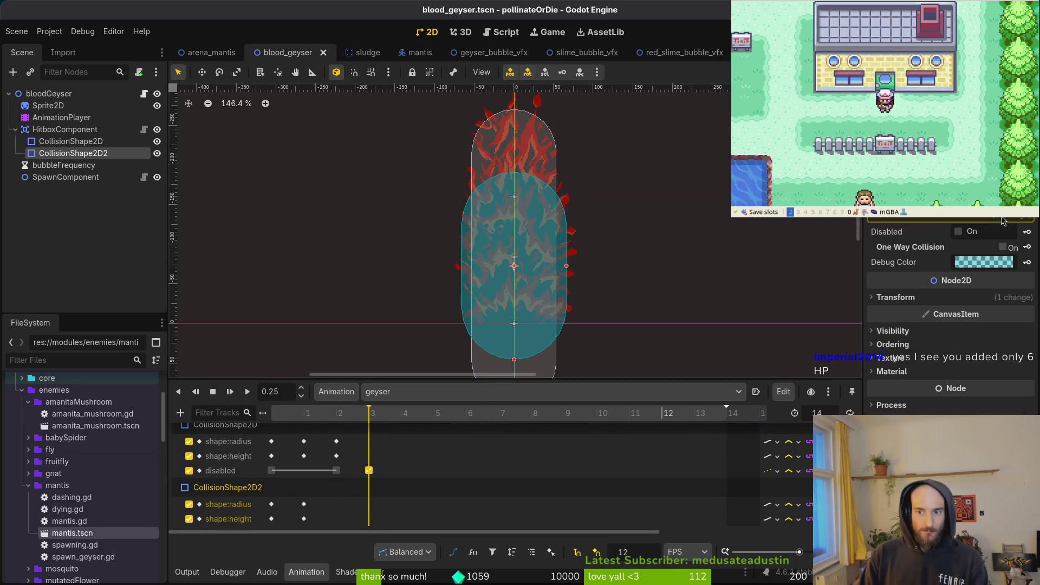
Step: At frame 3, turn on Disabled for CollisionShape2D2, key it in a new track, and save
click(959, 232)
click(1029, 233)
click(566, 324)
key(ctrl+s)
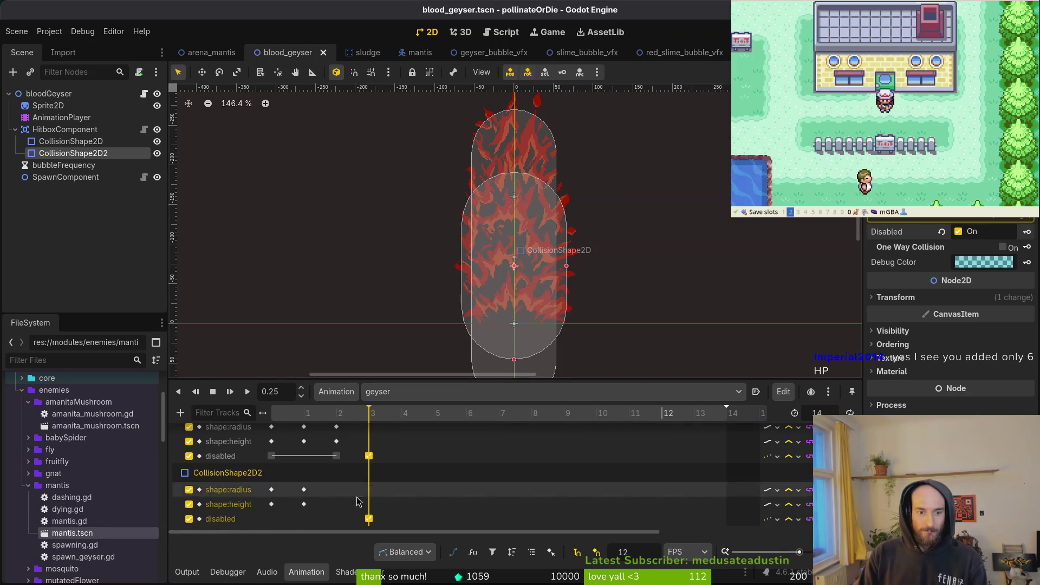
Step: Duplicate the Disabled key onto frame 2 and save
click(369, 518)
click(338, 414)
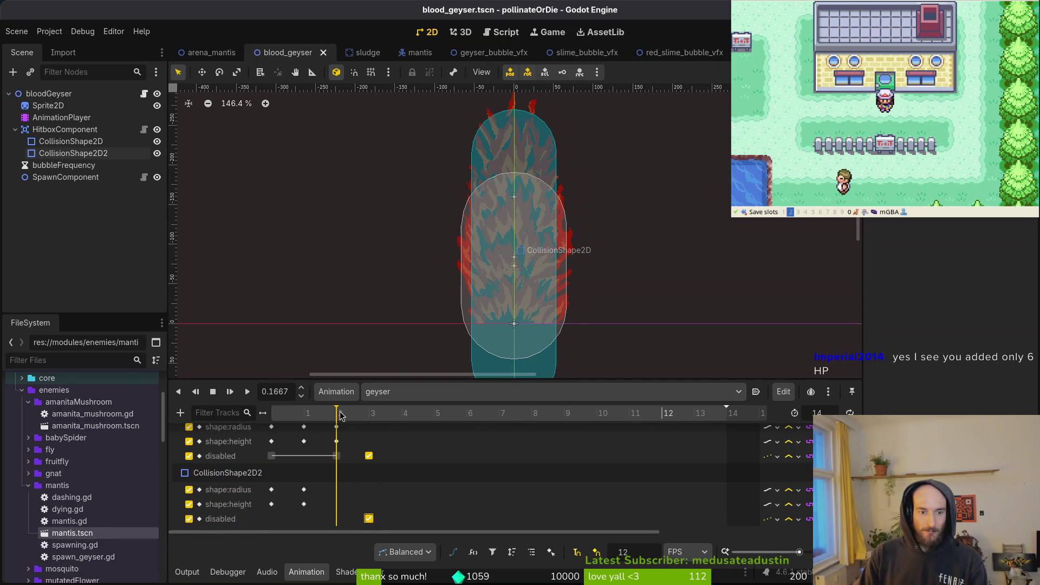
key(ctrl+d)
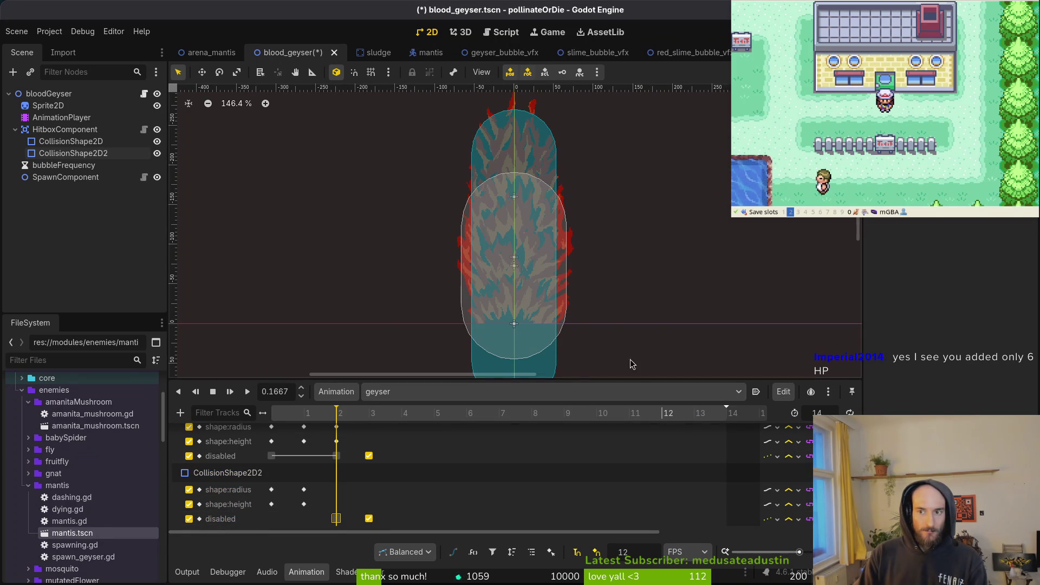
key(ctrl+s)
Step: Back at frame 0, enable Disabled on the CollisionShape2D2 node and save
click(271, 518)
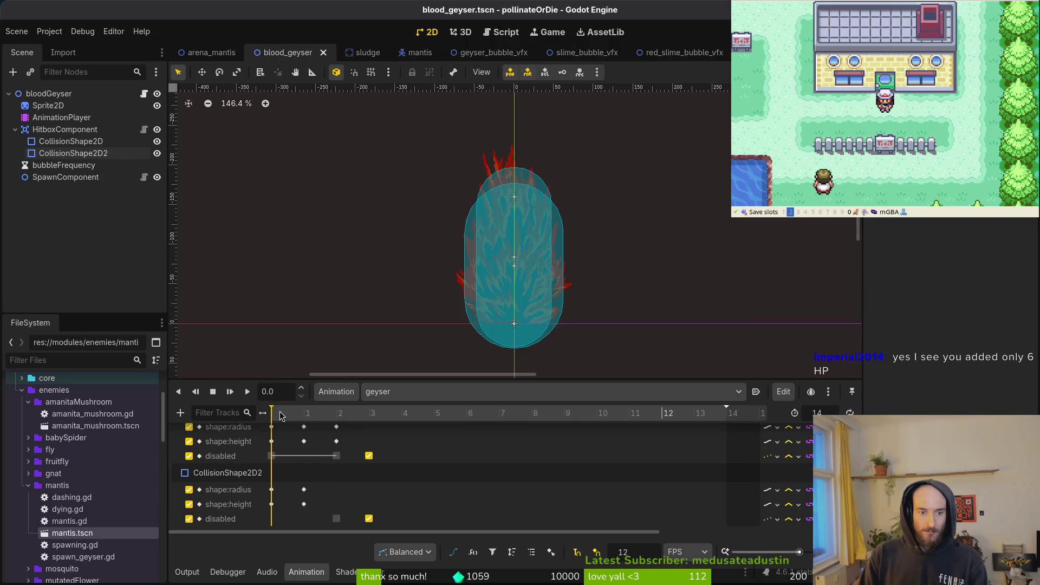
key(ctrl+s)
click(397, 392)
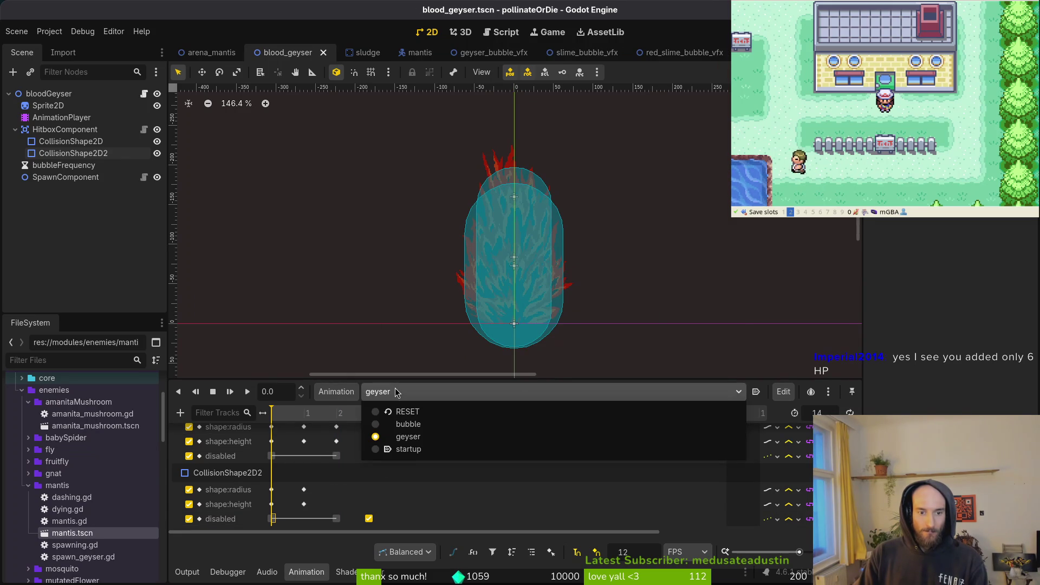
click(397, 391)
click(73, 154)
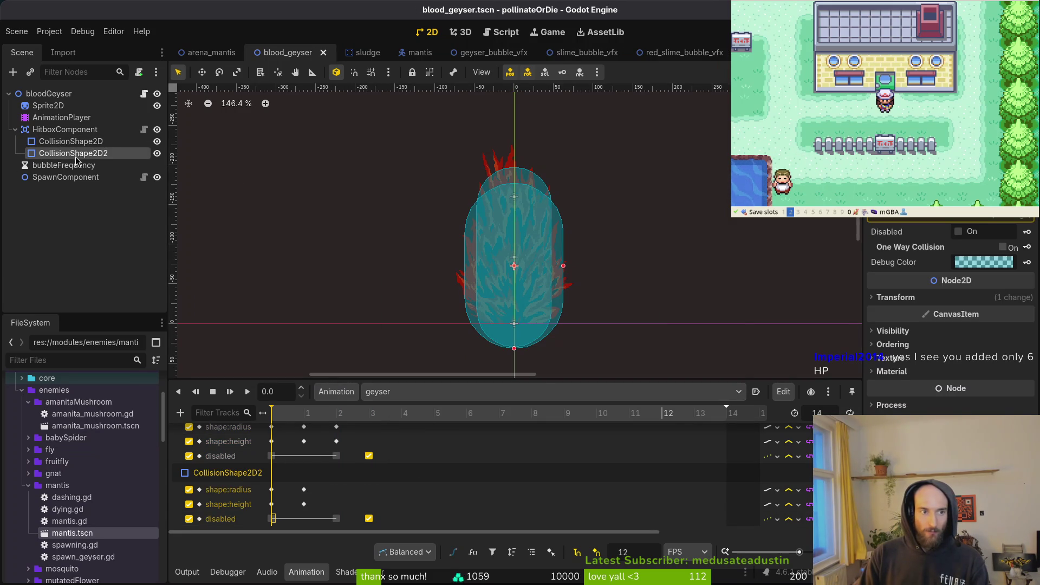
click(959, 235)
key(ctrl+s)
Step: Switch to the RESET animation to check the default, then run the game with F5
click(397, 391)
click(423, 414)
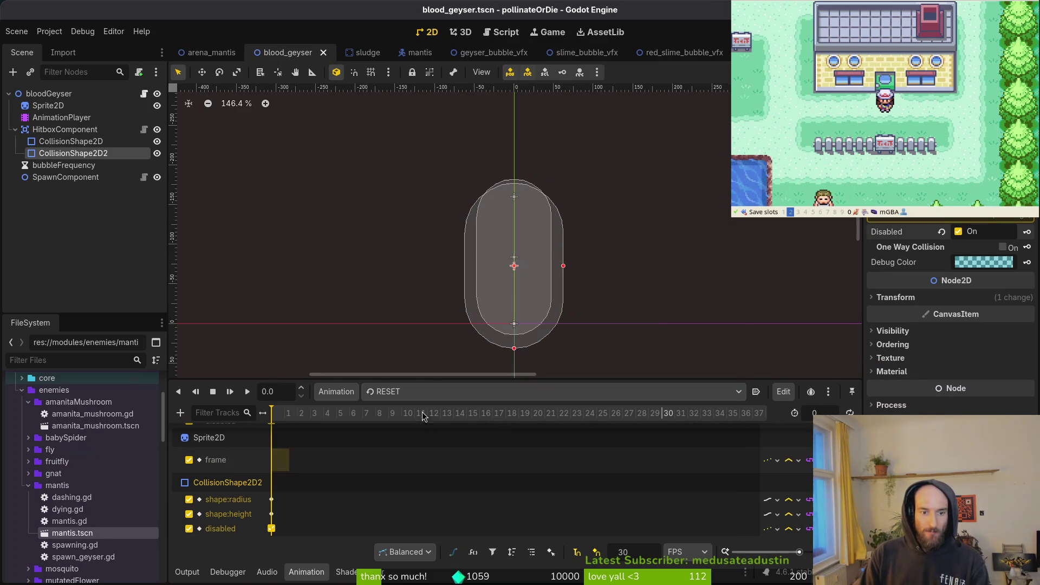
scroll(242, 489, up, 2)
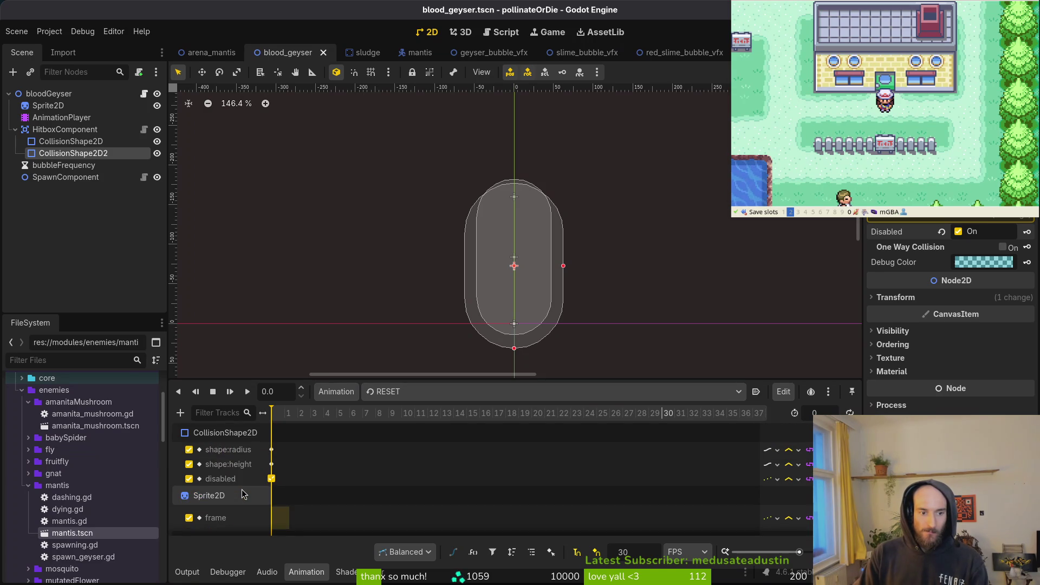
scroll(242, 490, down, 2)
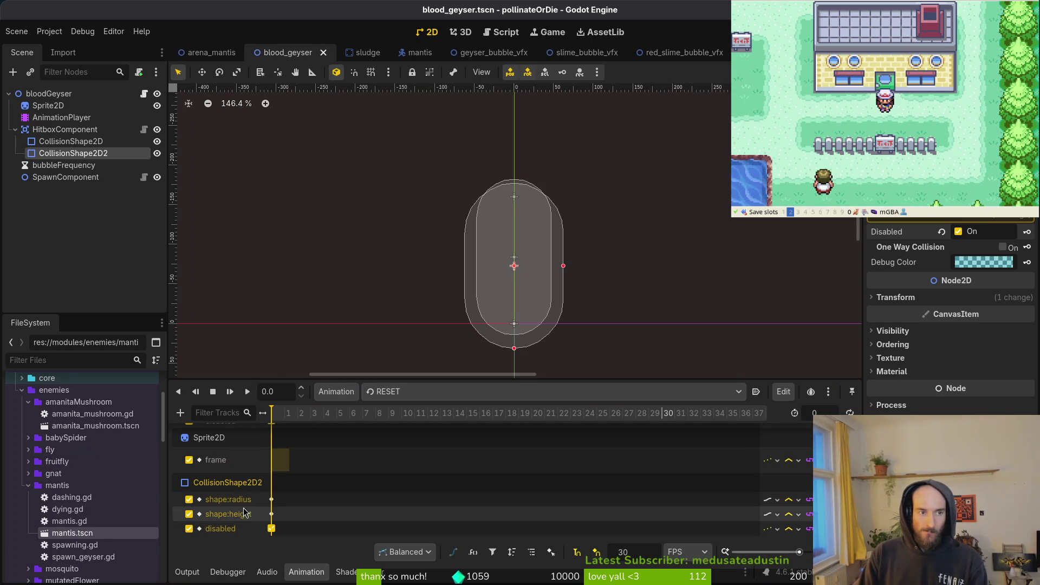
scroll(242, 508, up, 2)
key(F5)
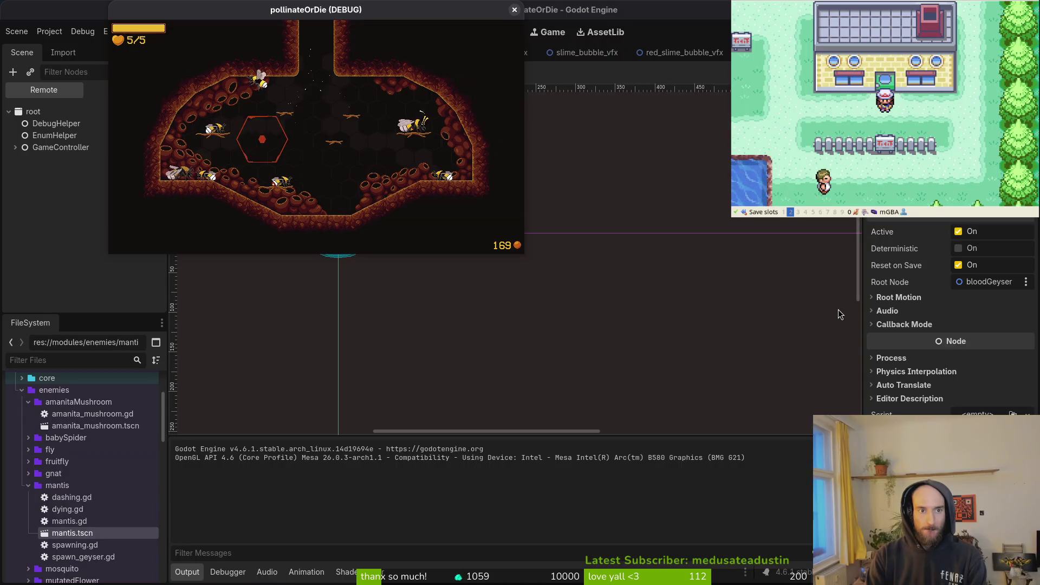
Step: Choose mantis in the level select, start it, and fly the bee upward
key(Down)
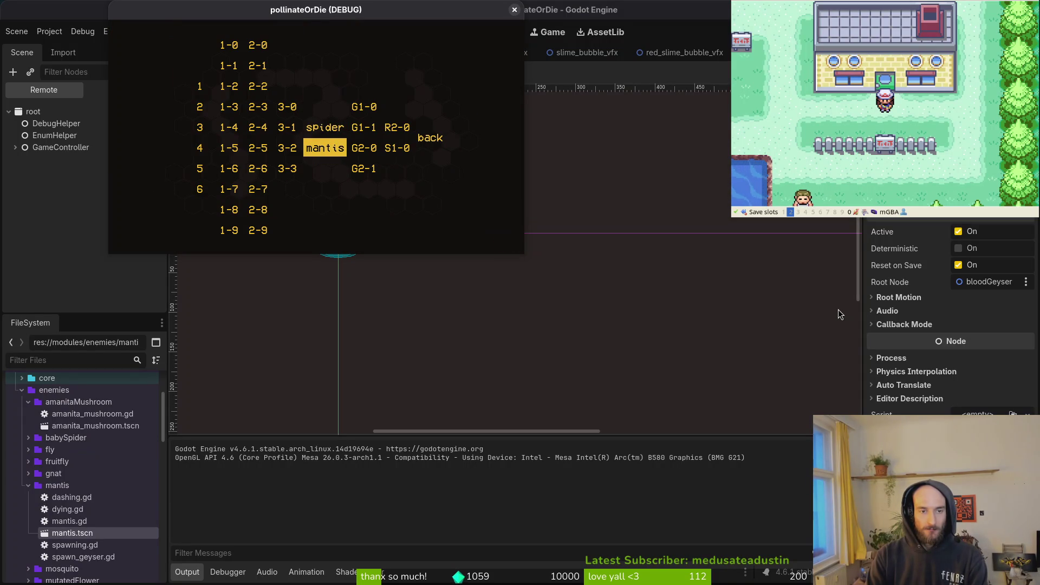
key(Return)
key(Up)
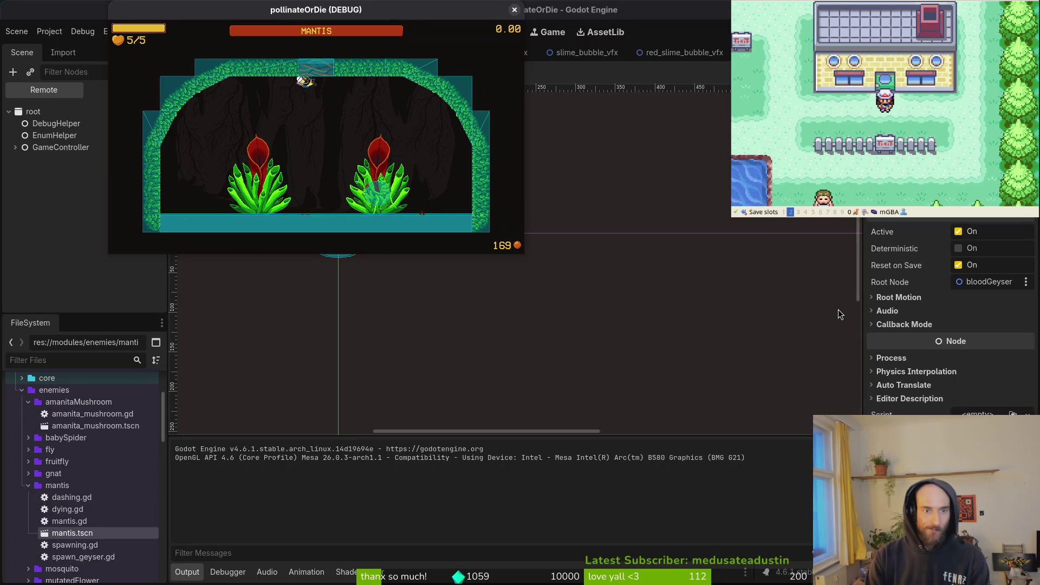
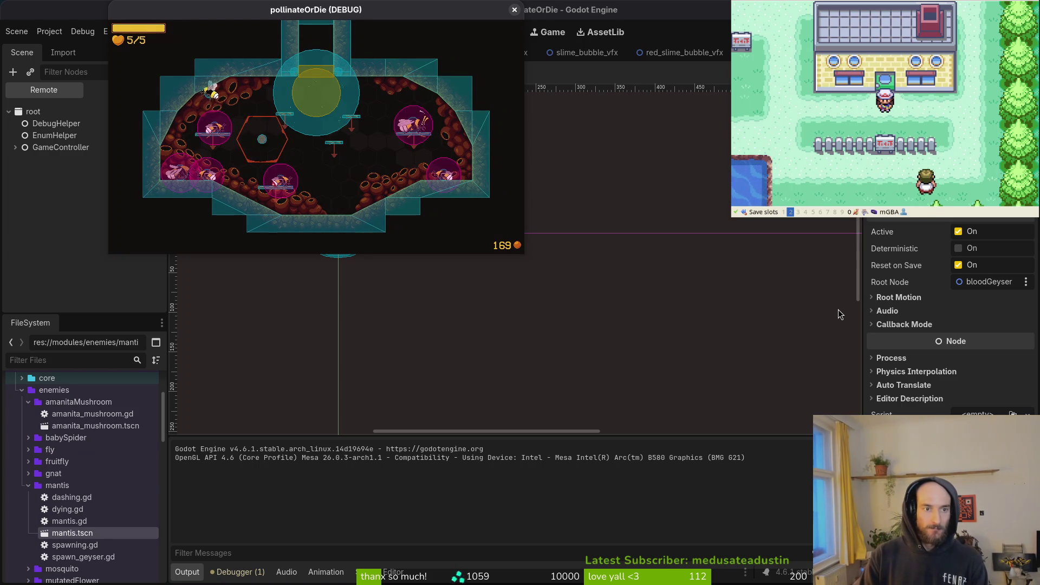
Step: Load the mantis boss level from the game's debug level select, then stop the game with F8
key(Escape)
key(Down)
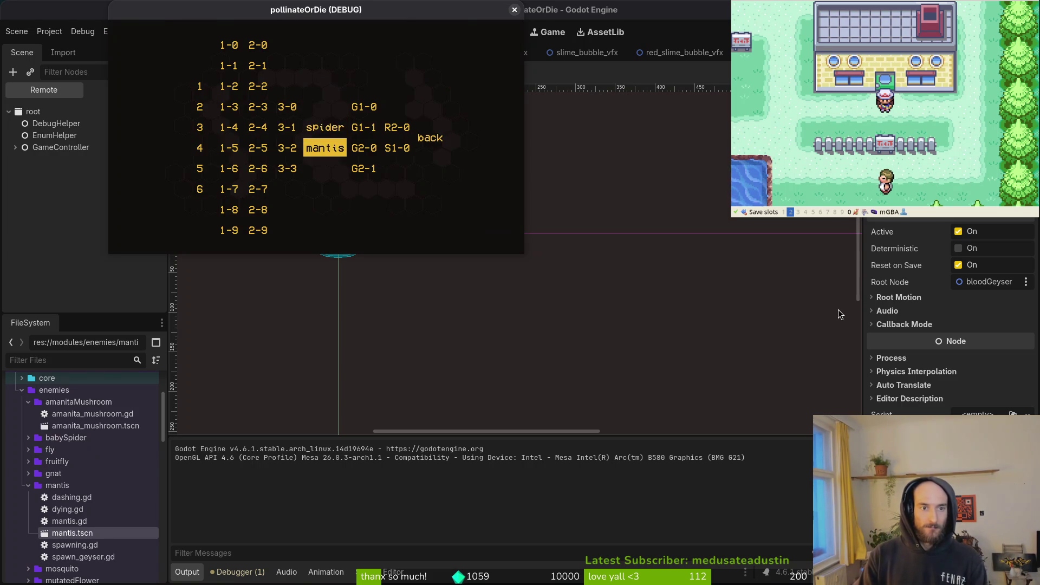
key(Return)
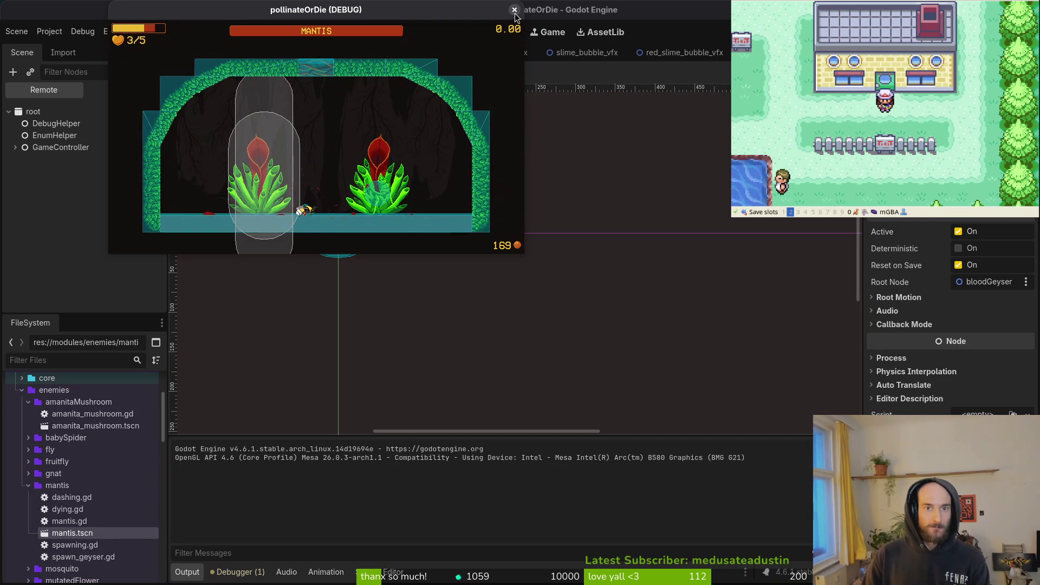
key(F8)
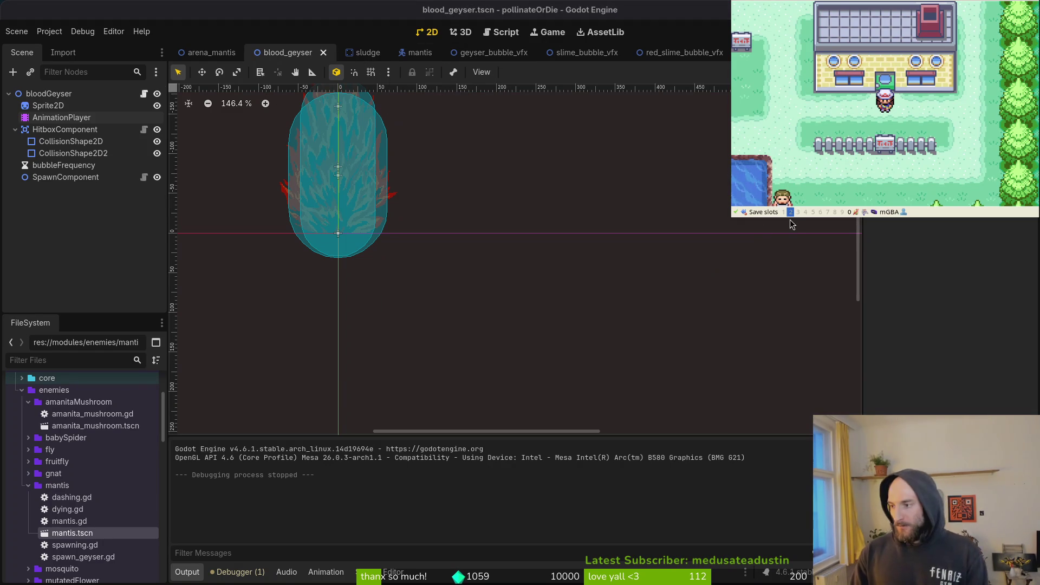
Step: Set the blood geyser's startup animation length to 8 and save blood_geyser.tscn
key(alt+Tab)
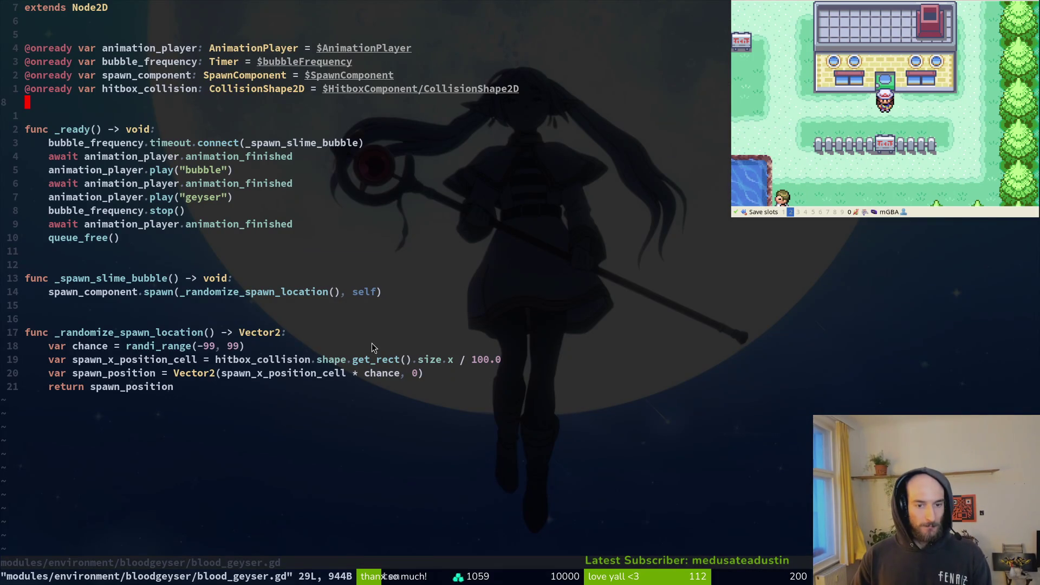
click(109, 323)
key(alt+Tab)
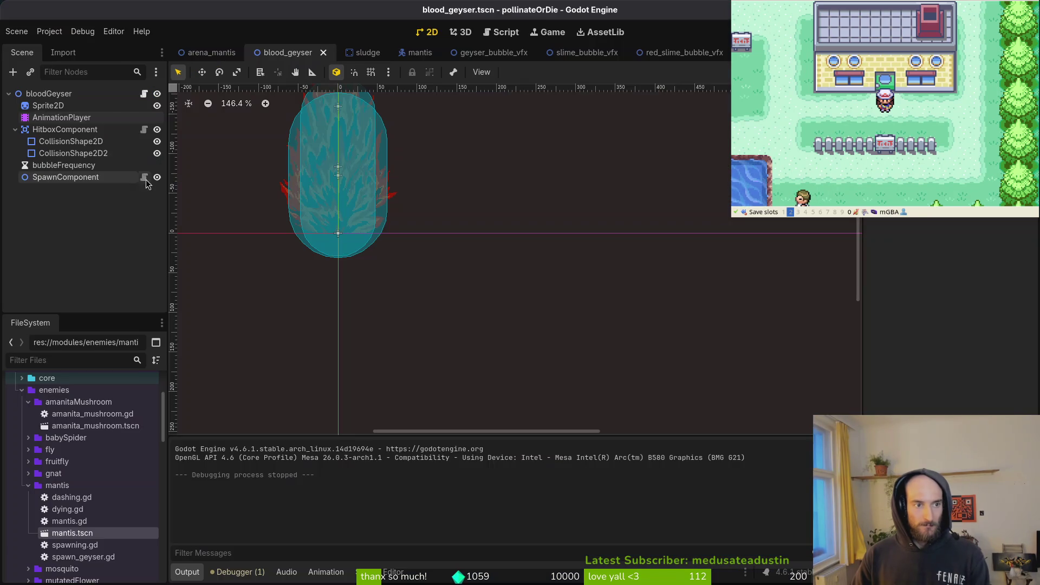
click(55, 118)
click(411, 324)
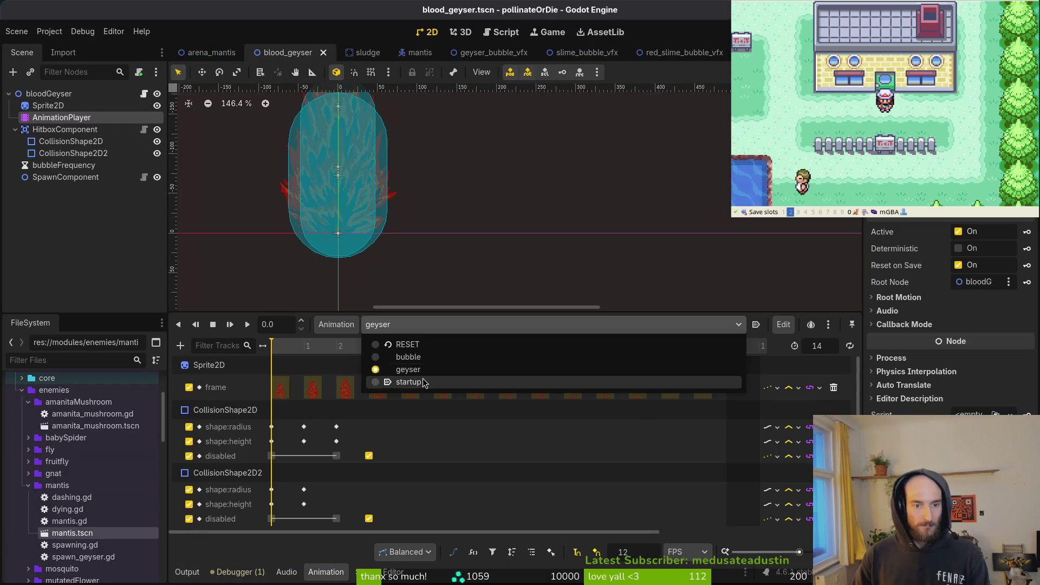
click(412, 381)
click(827, 342)
text(8)
key(Return)
key(ctrl+s)
Step: Run the project, load the mantis level to test the geysers, then stop the game
key(F5)
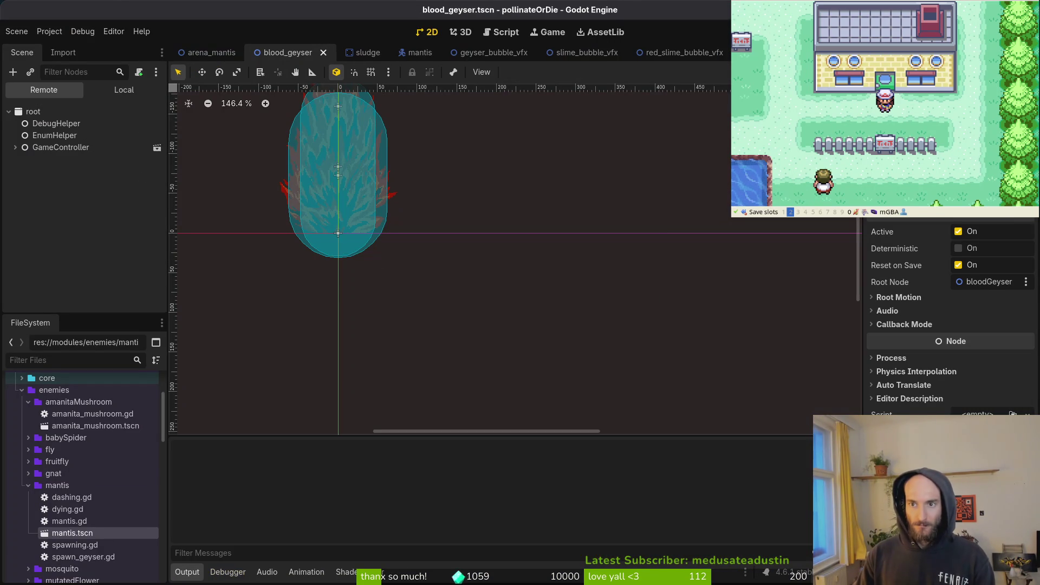
key(Return)
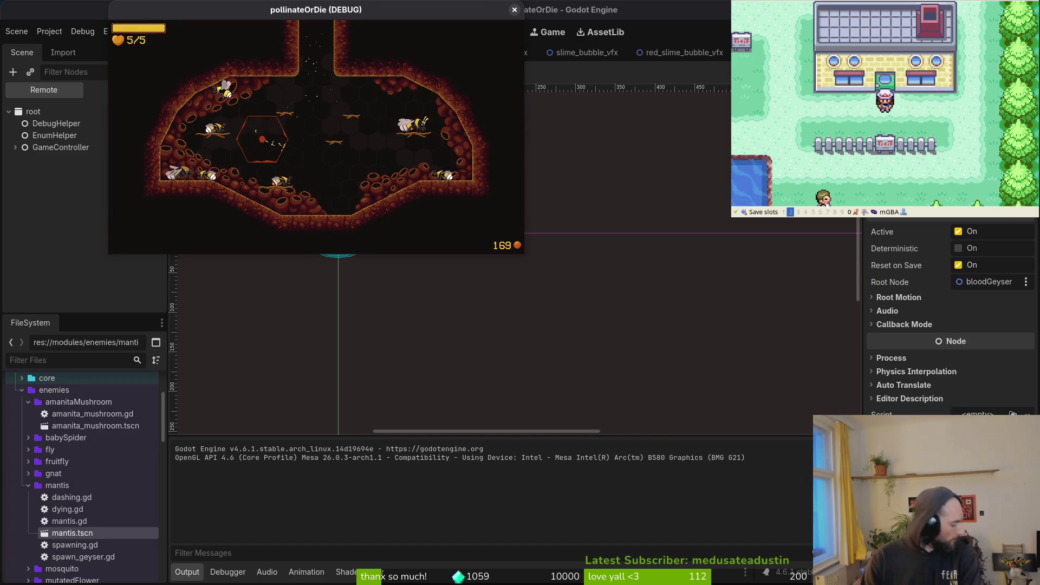
key(Escape)
key(Down)
key(Return)
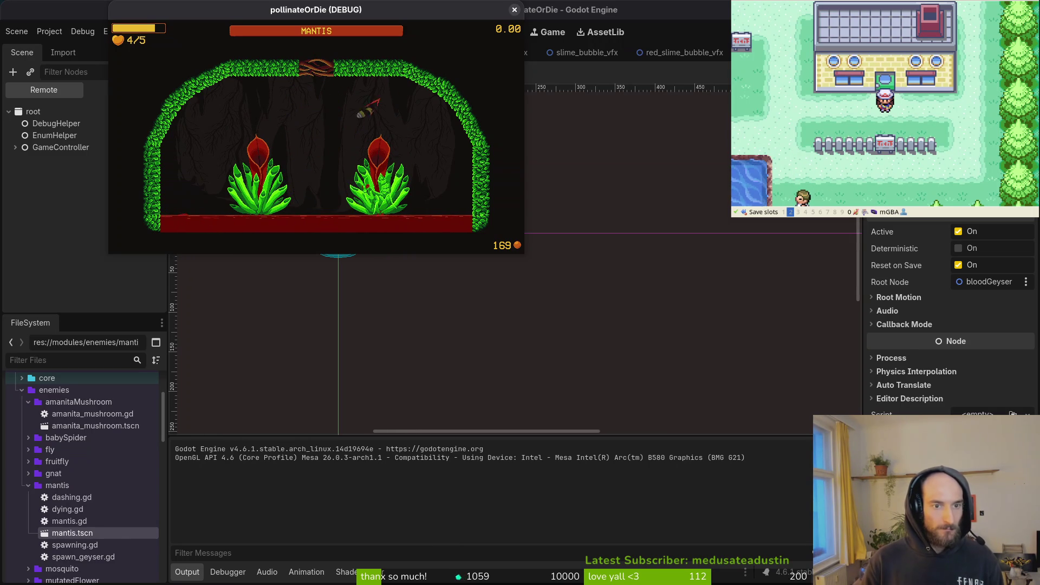
key(F8)
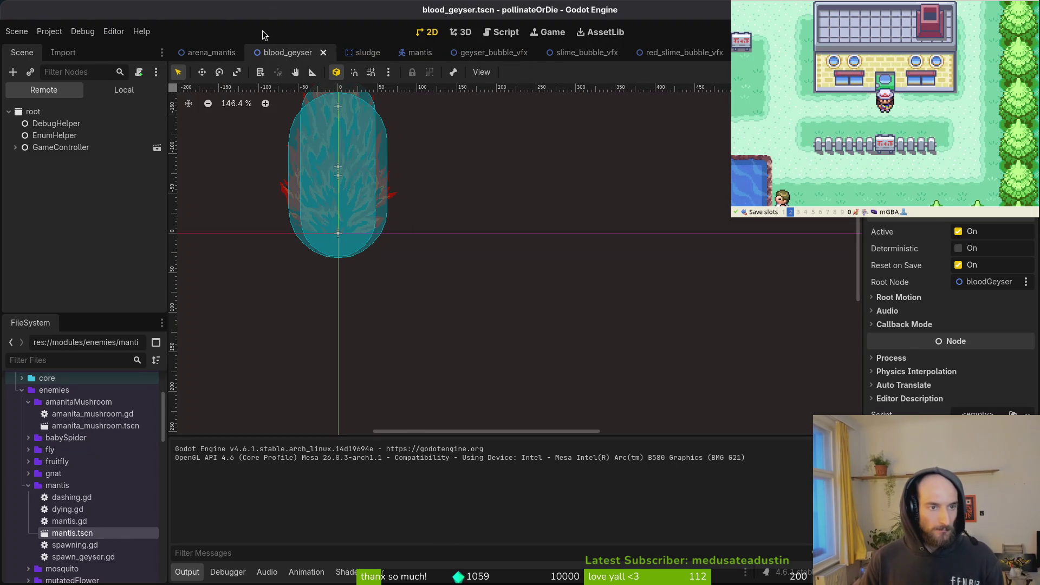
Step: Open the mantis scene, select its geyserFrequency timer, and run the project
click(417, 52)
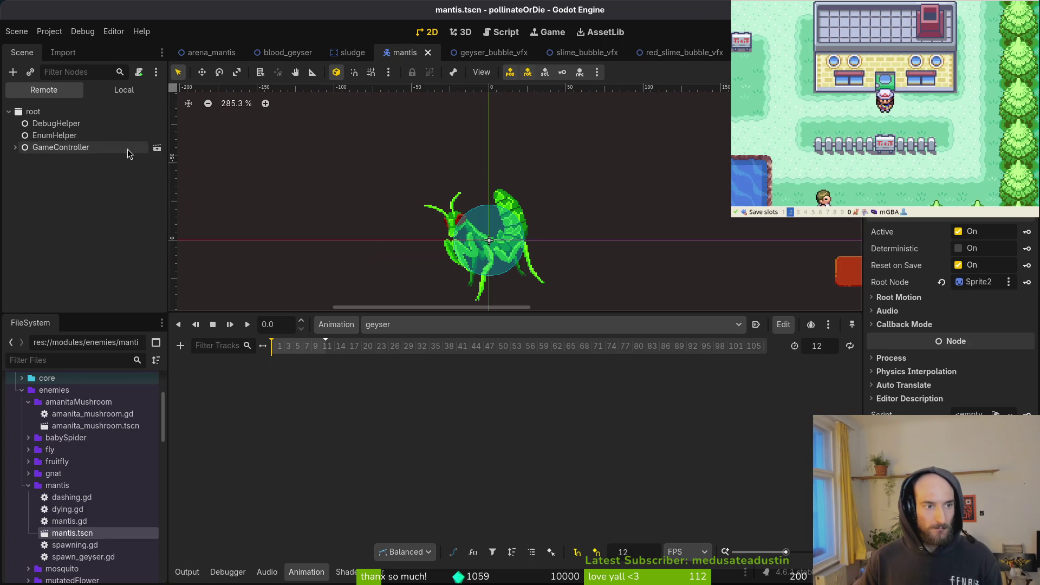
click(124, 90)
click(71, 207)
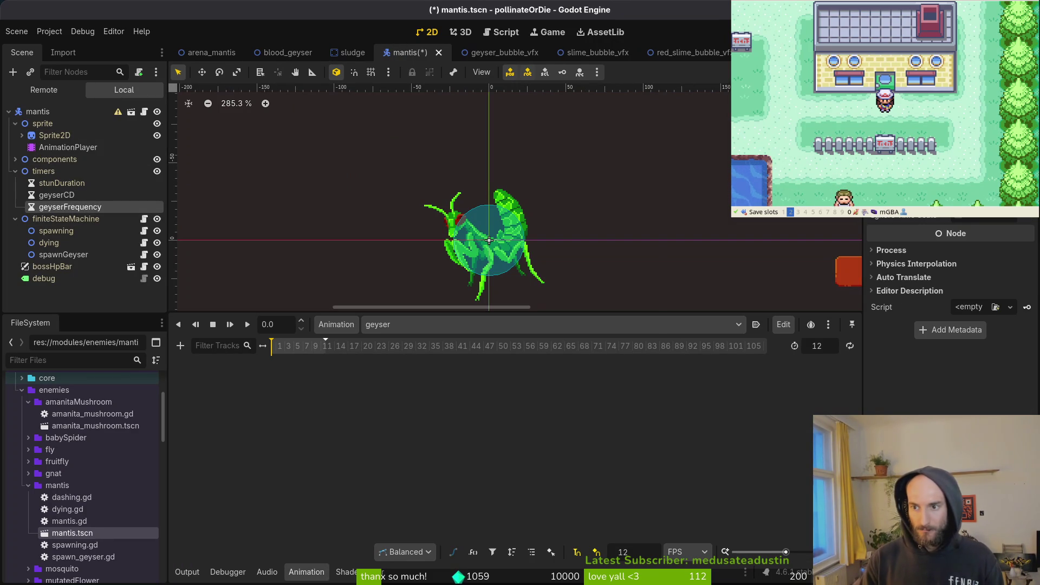
key(F5)
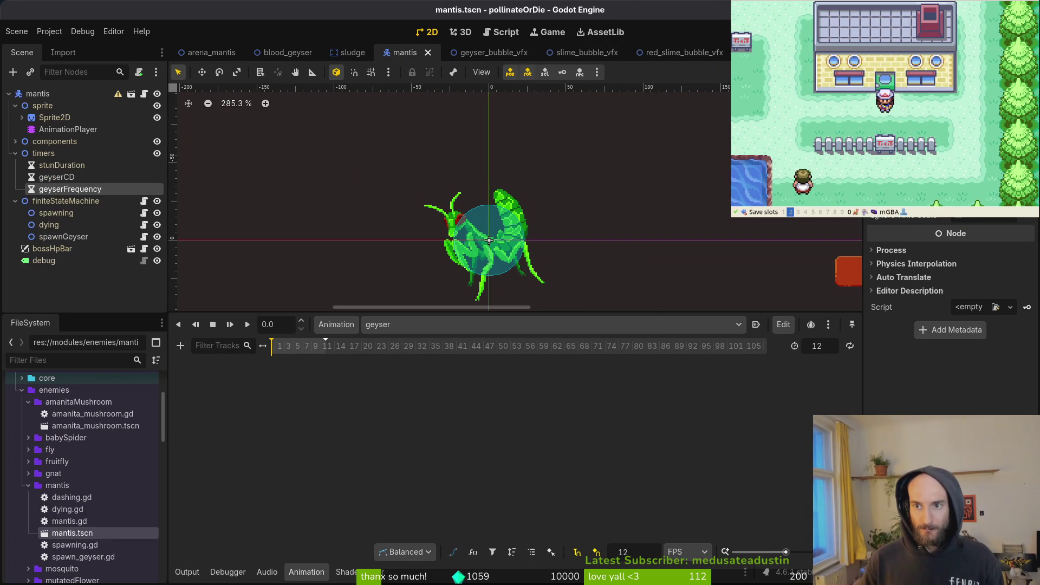
key(Return)
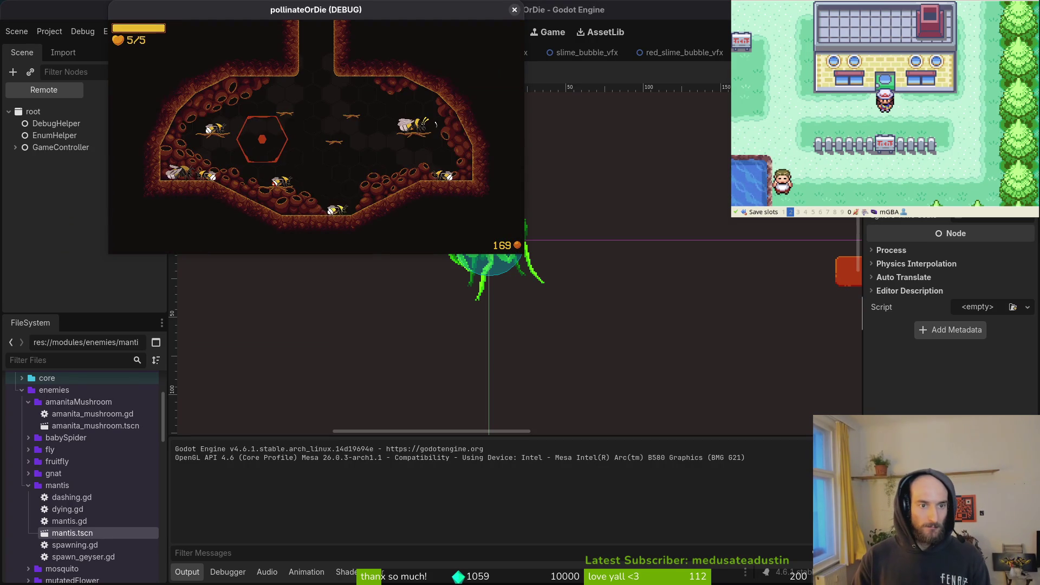
Step: In debug.helper.gd, change show_loading_screen from true to false and save the file
key(alt+Tab)
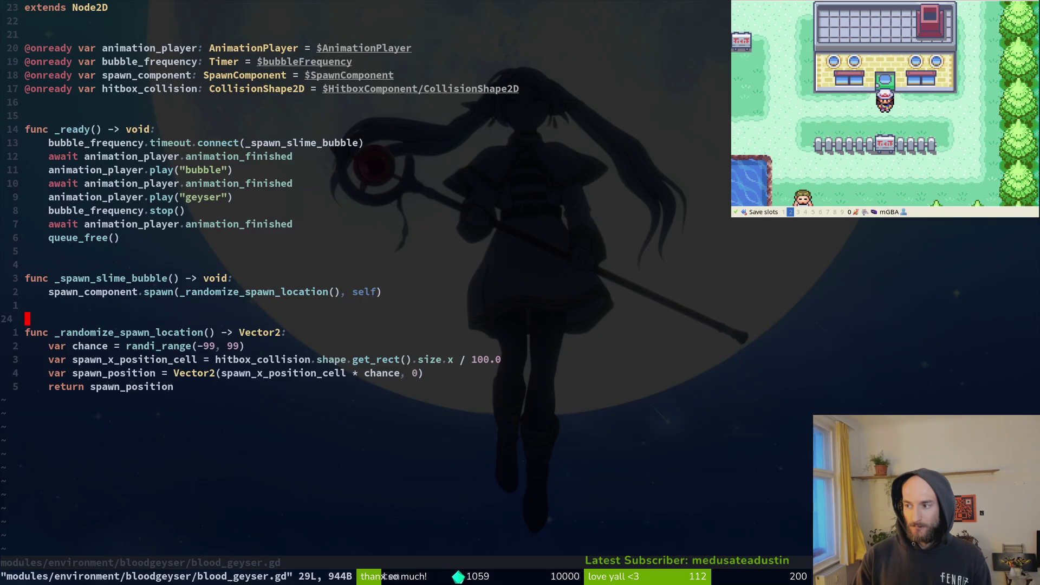
key(ctrl+p)
text(debug)
key(Return)
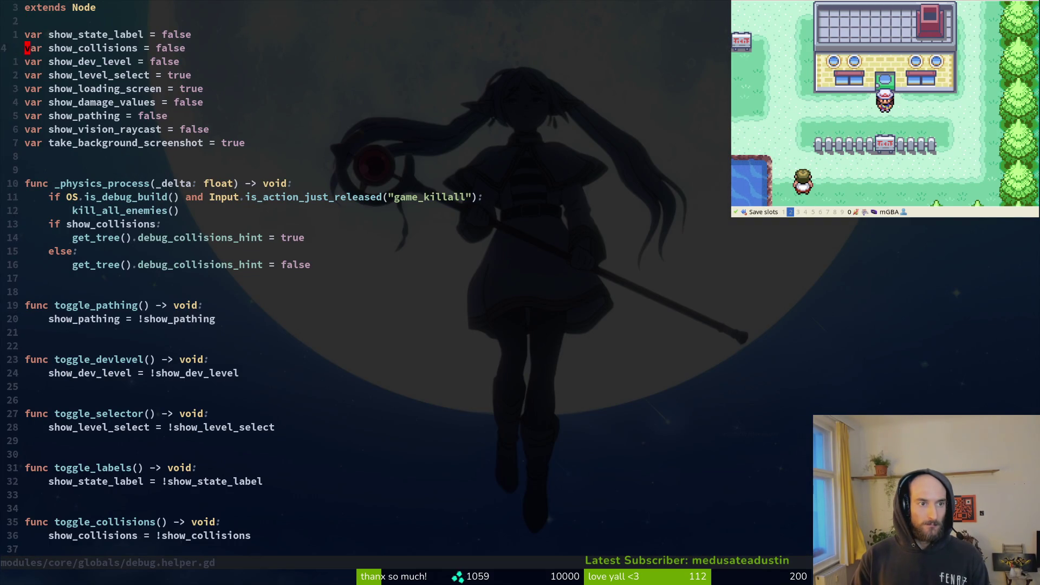
key(dollar)
text(ciwfalse)
key(Escape)
text(:write)
key(Return)
key(Return)
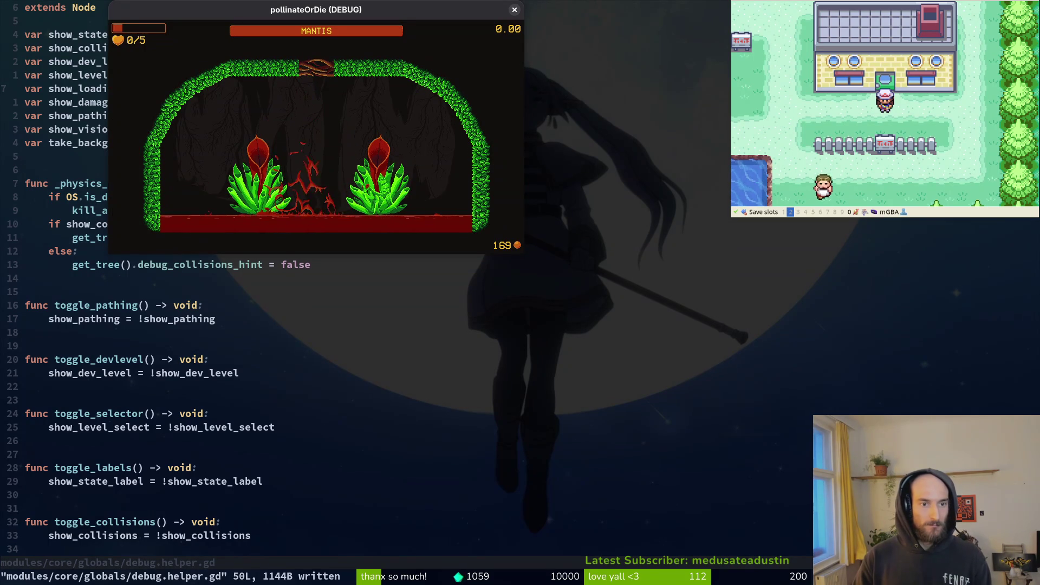
key(super+2)
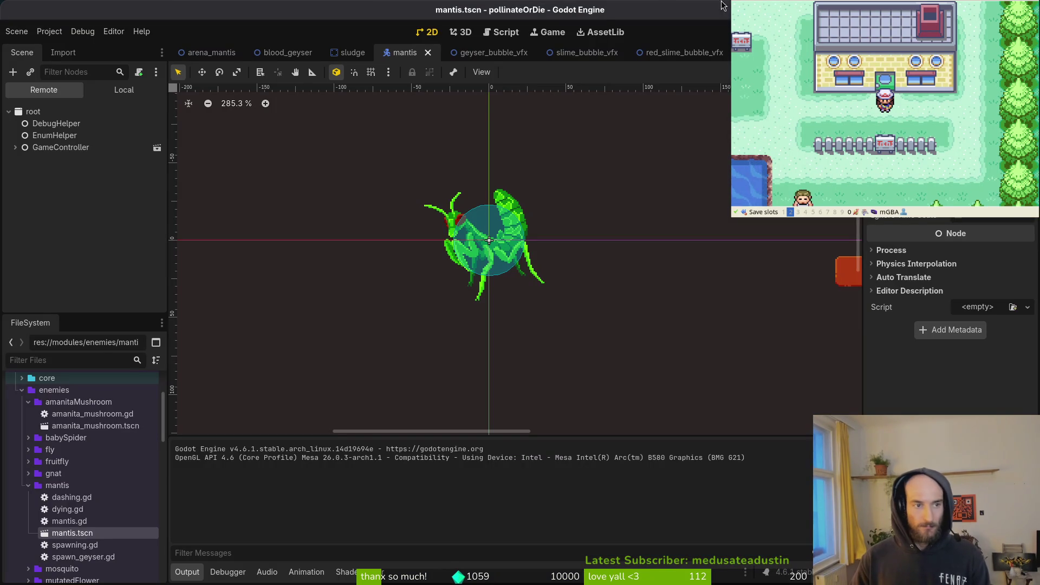
Step: Change the blood geyser's startup animation length to 10 and save the scene
click(138, 92)
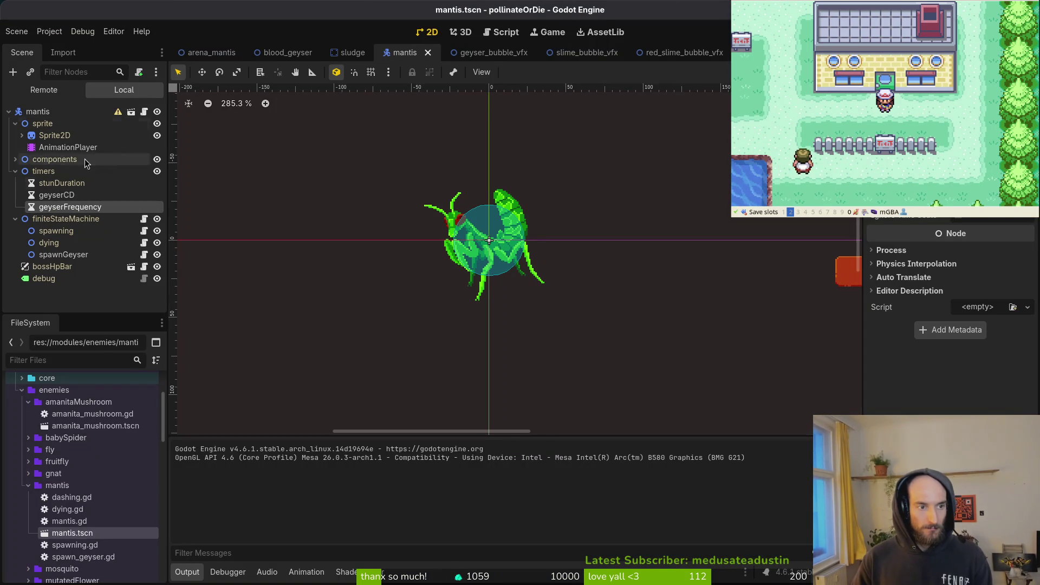
click(281, 53)
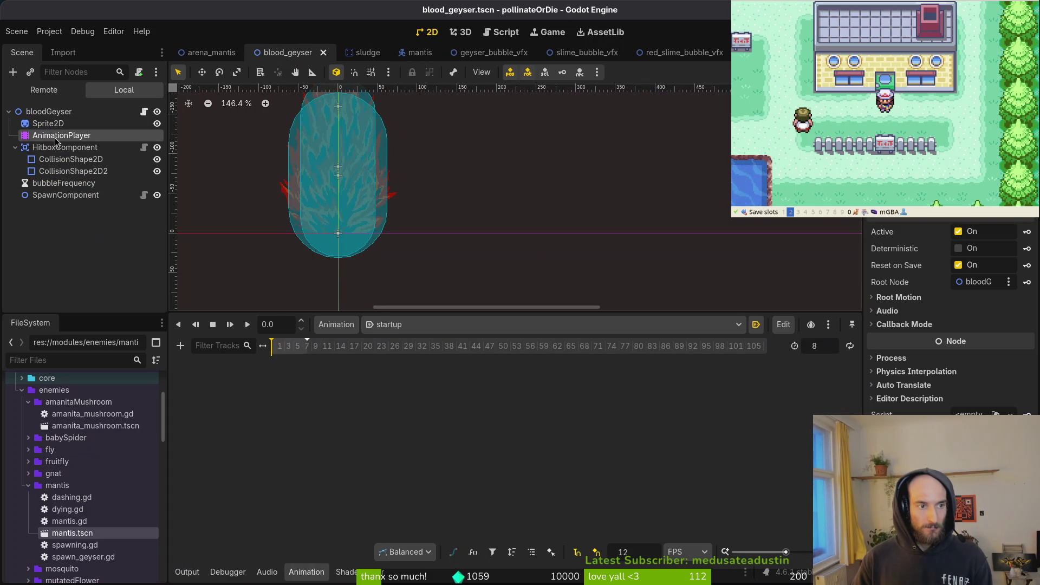
click(827, 346)
text(10)
key(Return)
key(ctrl+s)
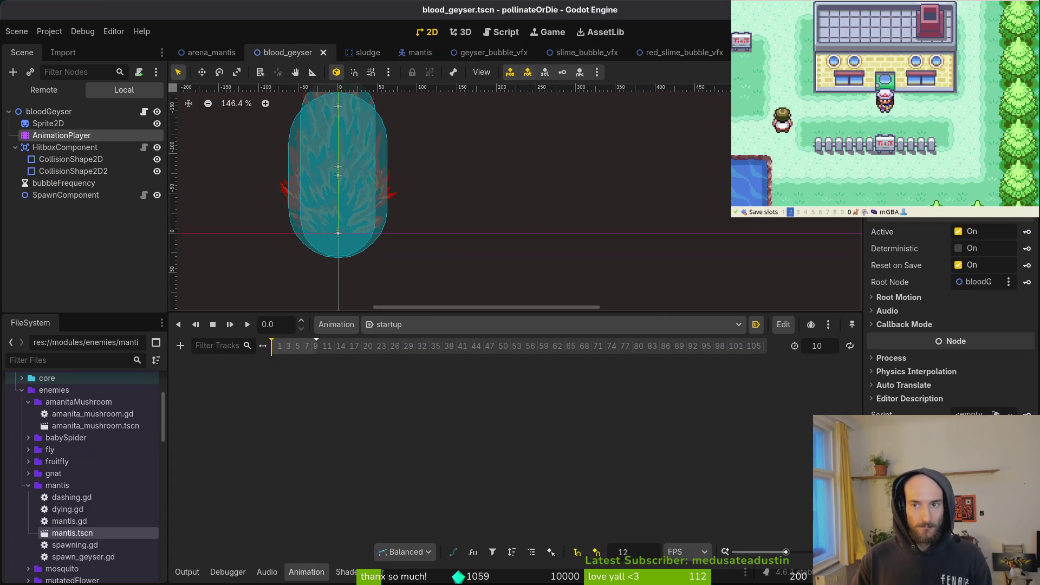
Step: Run the project into the hive level to check the change
key(F5)
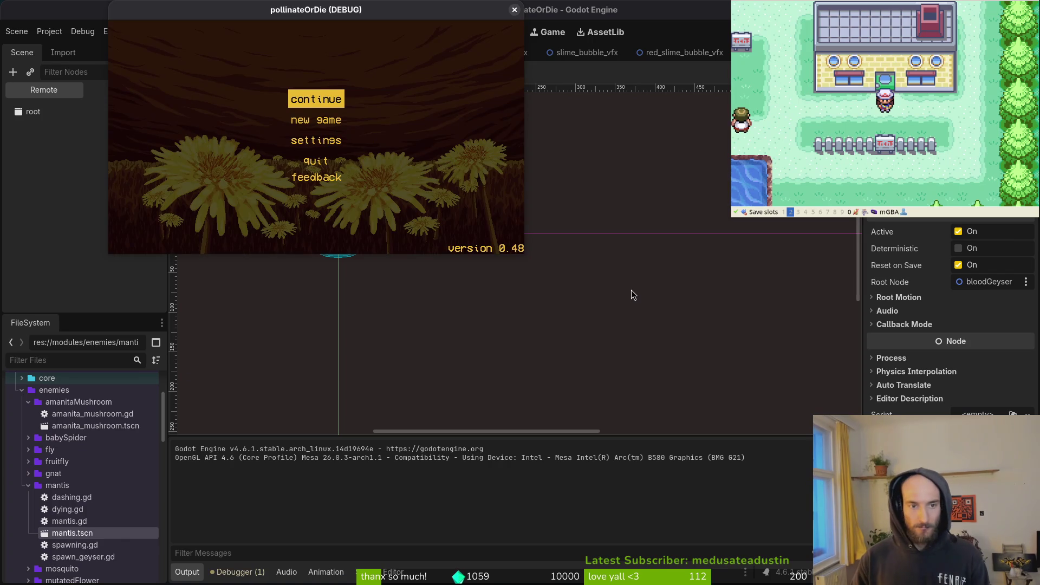
key(Return)
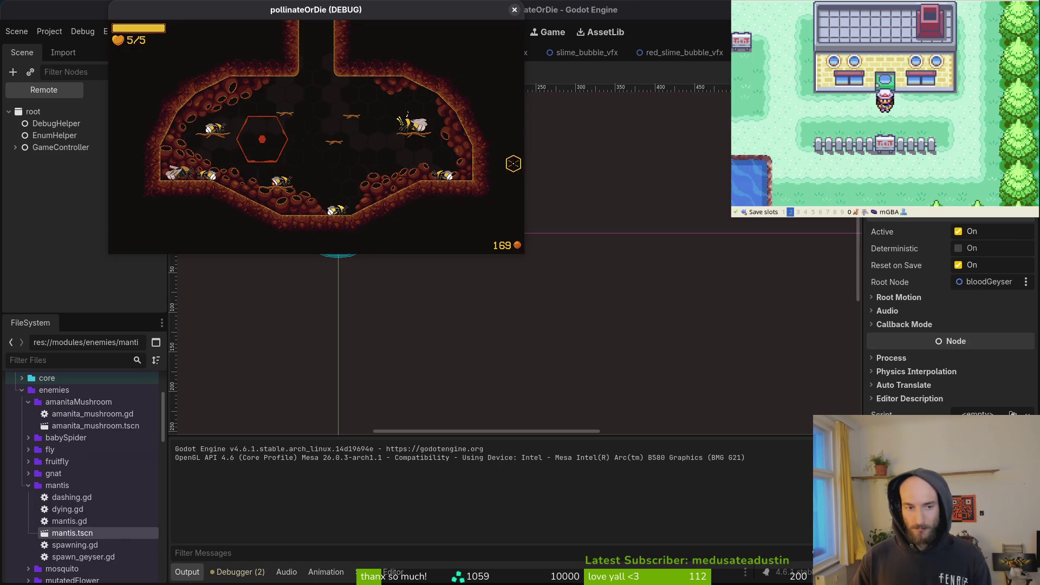
key(super+1)
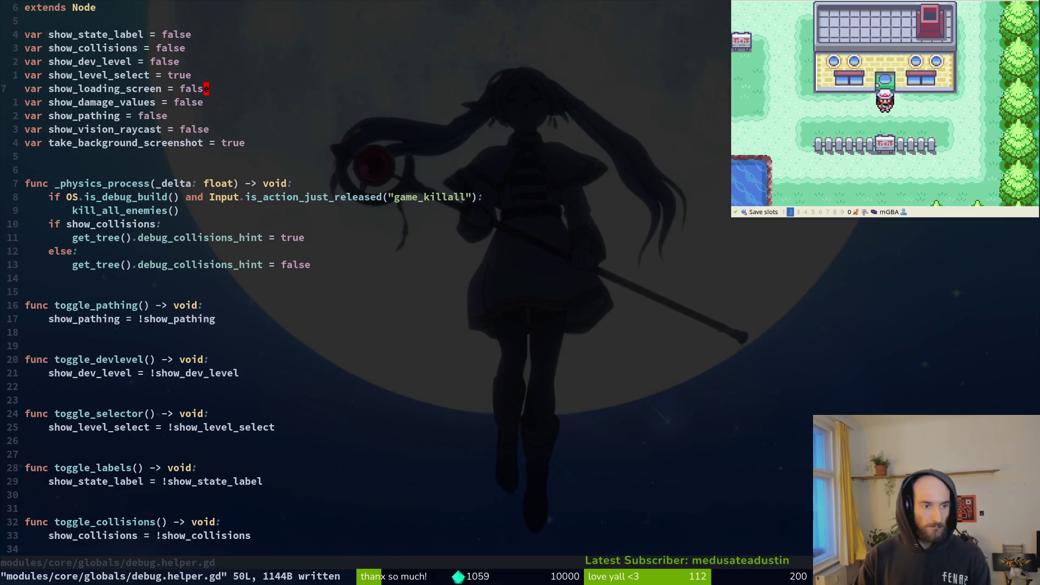
key(super+2)
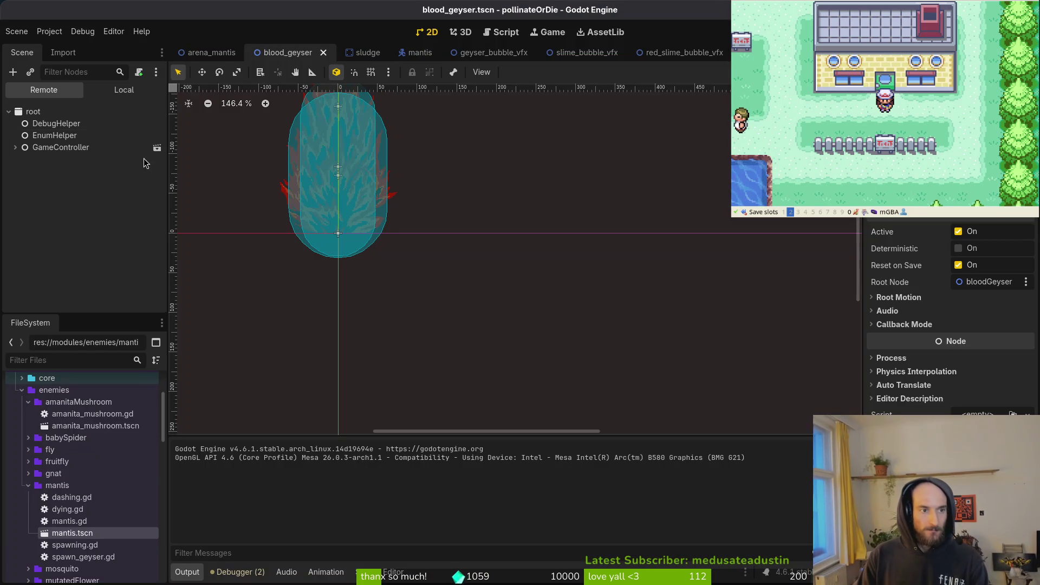
Step: Apply a new wait time to the bubbleFrequency timer, save blood_geyser.tscn, and open the mantis scene
click(101, 90)
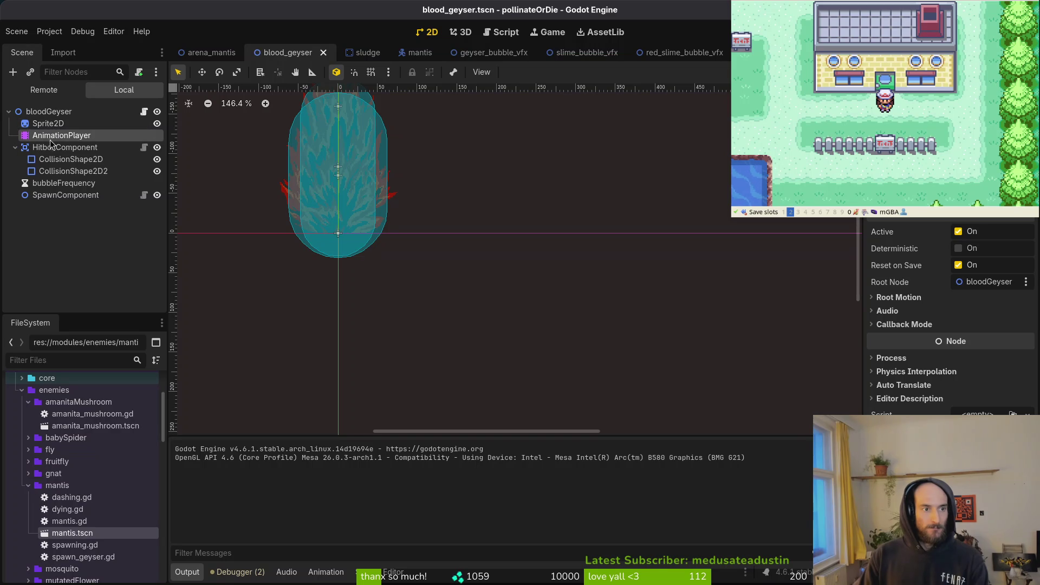
click(63, 183)
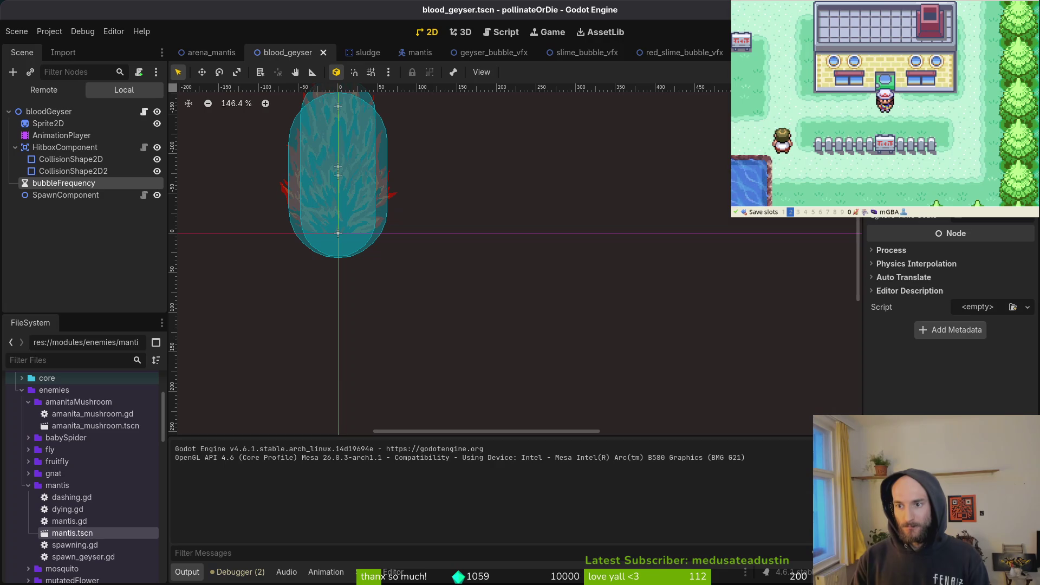
key(Return)
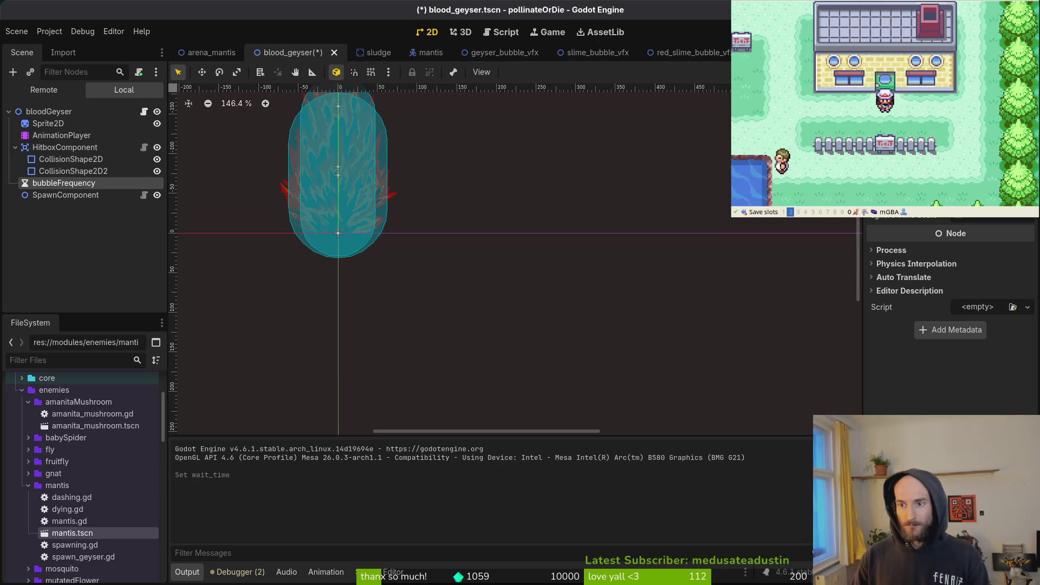
key(ctrl+s)
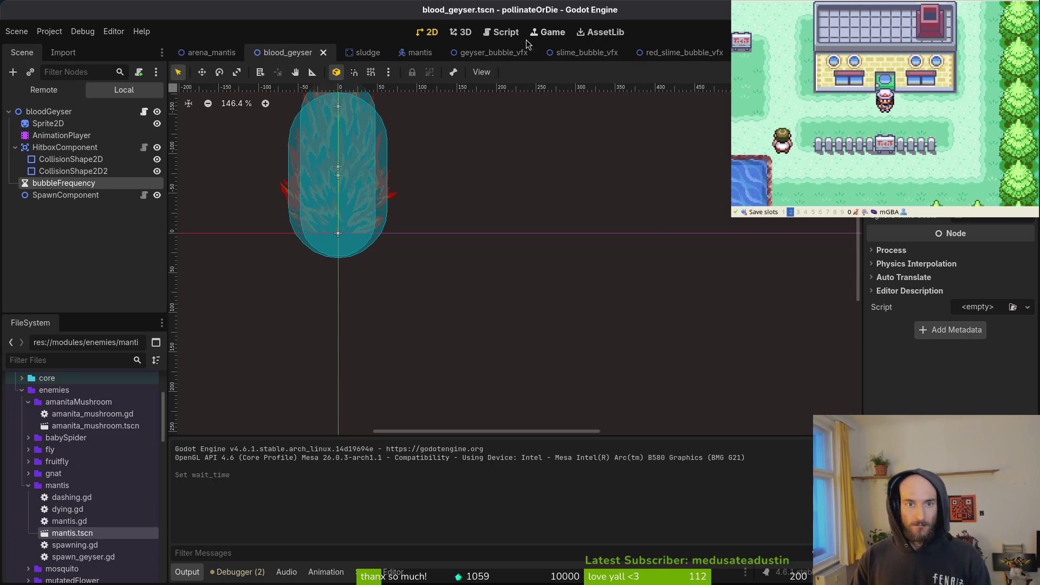
click(408, 57)
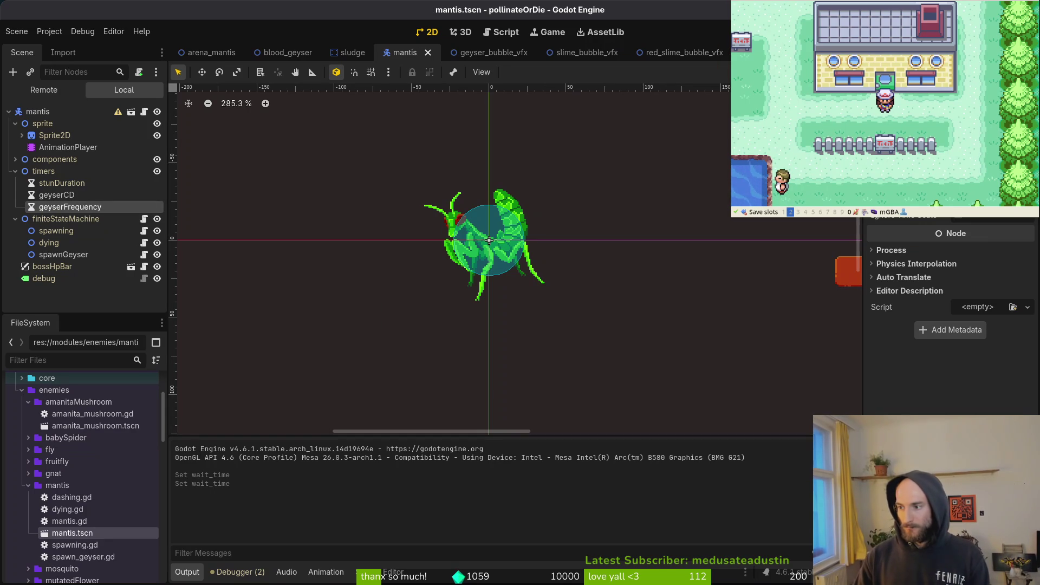
key(alt+Tab)
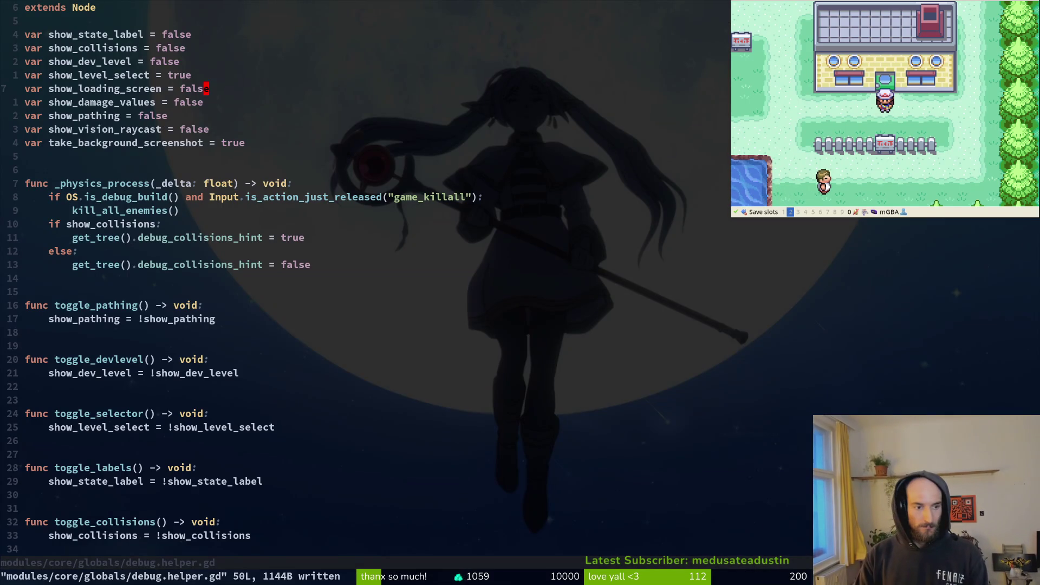
Step: Open mantis.gd through the project file finder
key(space)
key(f)
key(f)
text(manti)
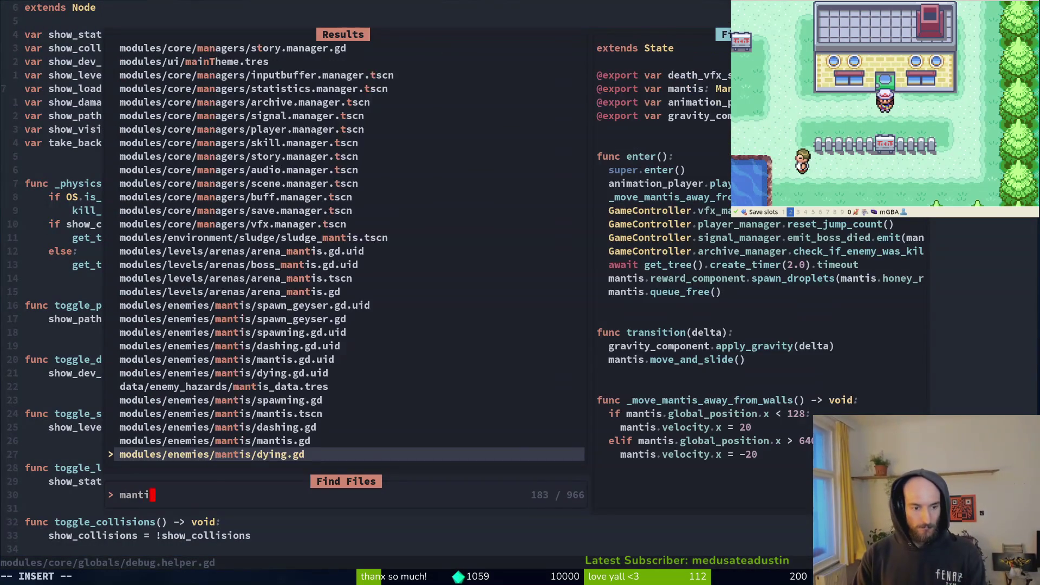
key(Return)
key(space)
key(f)
key(f)
text(mantis)
key(Return)
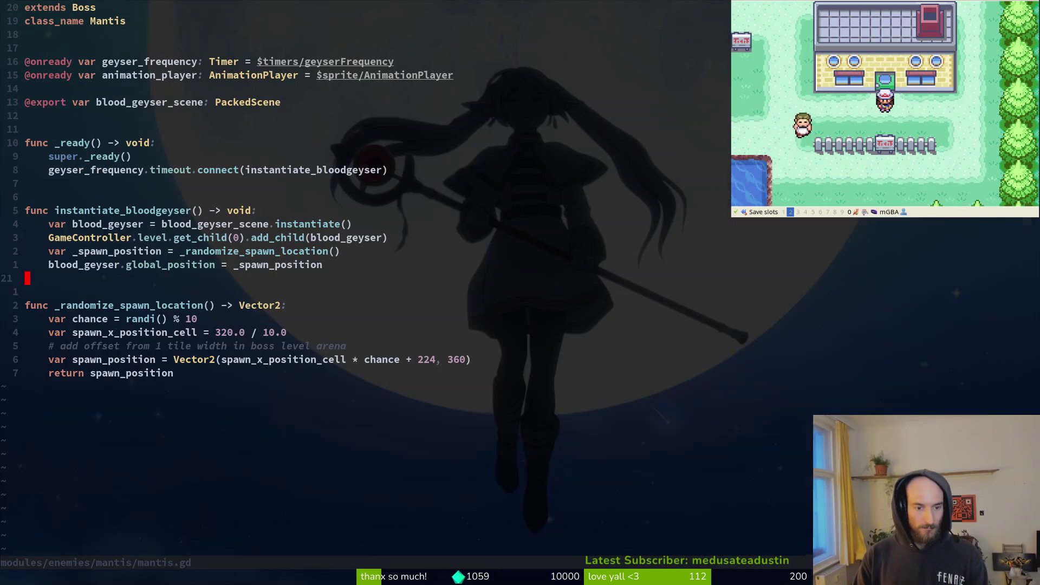
Step: Duplicate the blood geyser spawn block in instantiate_bloodgeyser, separated by a blank line
key(k)
key(k)
key(k)
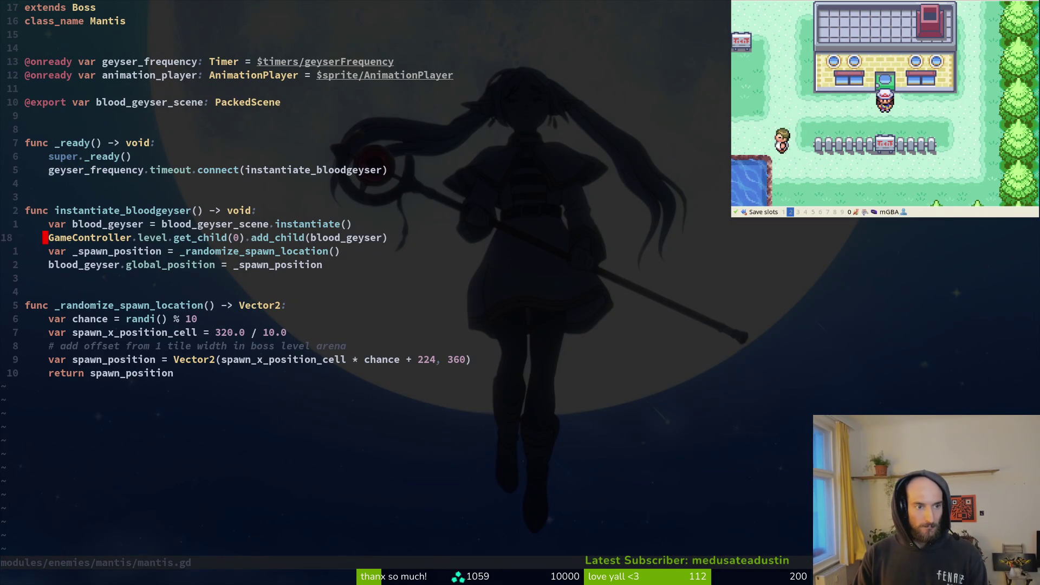
key(k)
key(shift+v)
key(j)
key(j)
key(j)
key(y)
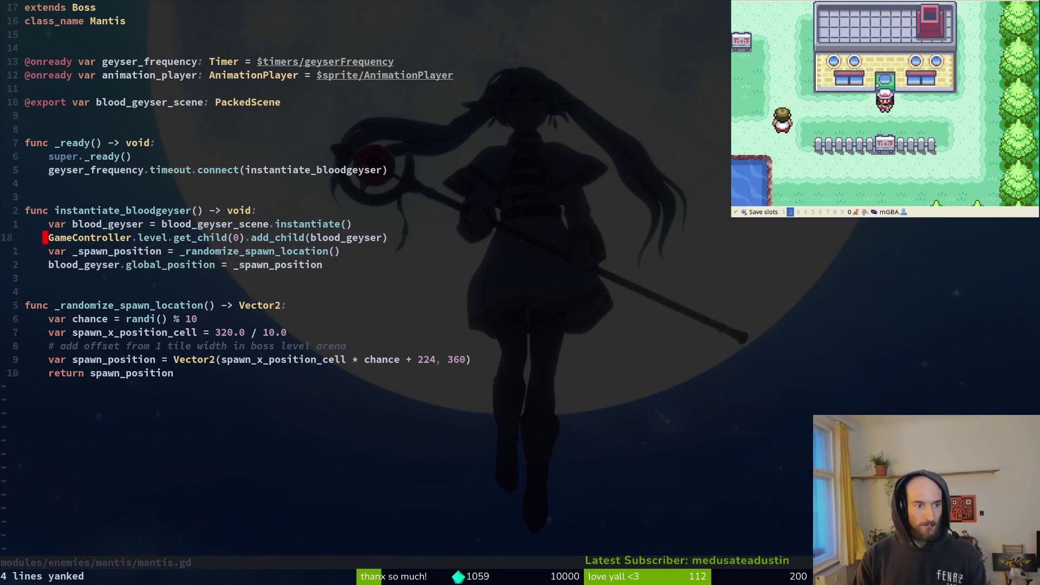
key(j)
key(j)
key(j)
key(p)
key(shift+o)
key(Escape)
key(j)
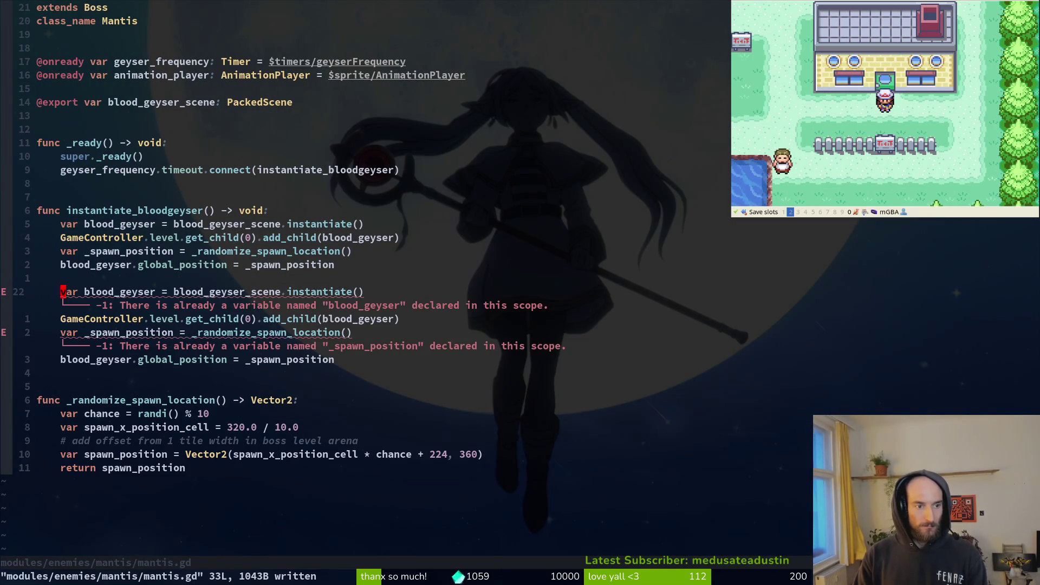
Step: Rename the two geyser declarations to blood_geyser_1 and blood_geyser_2, placing each in its block, and save
key(b)
key(i)
key(BackSpace)
text(_)
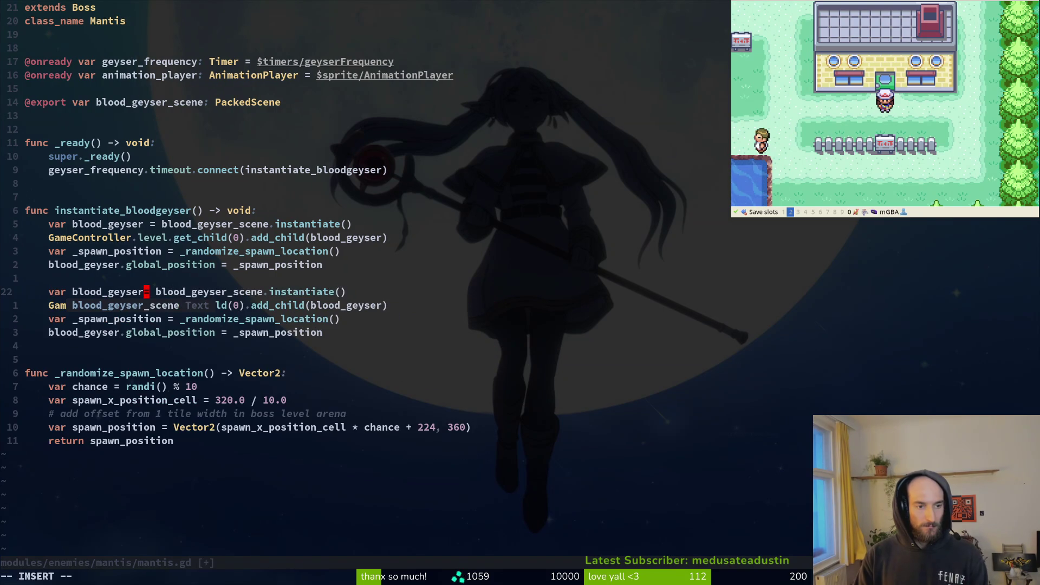
text(1)
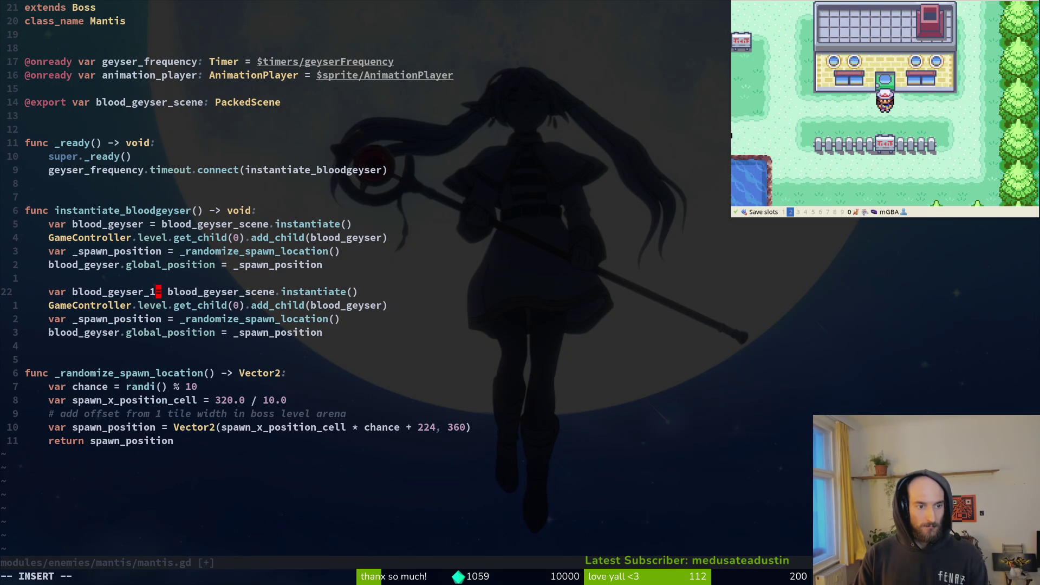
text( V)
key(K)
key(K)
key(K)
key(Escape)
key(k)
key(V)
key(J)
key(J)
key(J)
key(J)
key(J)
key(Escape)
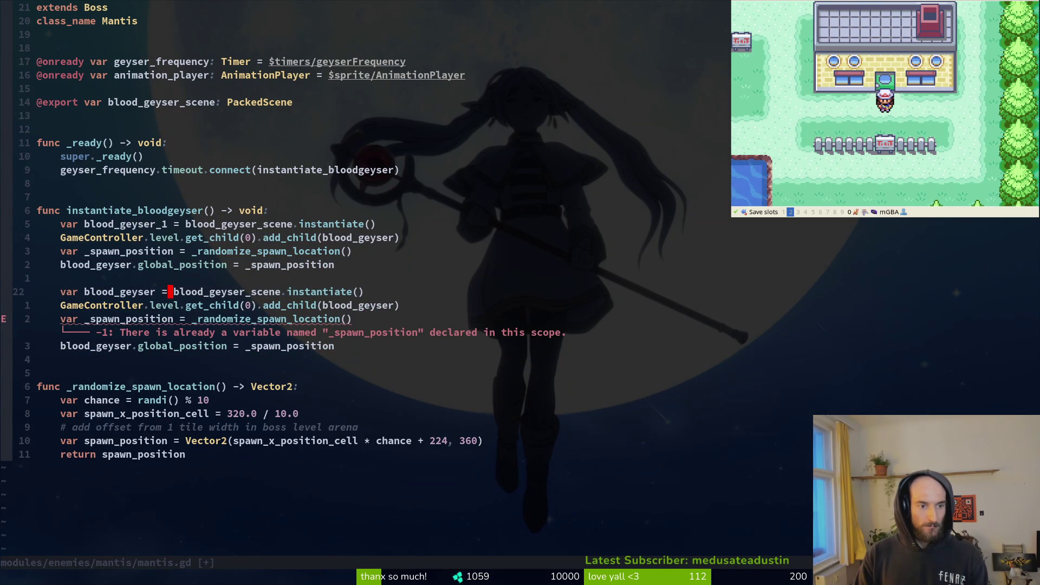
text(_2)
key(Escape)
text(j:w)
key(Return)
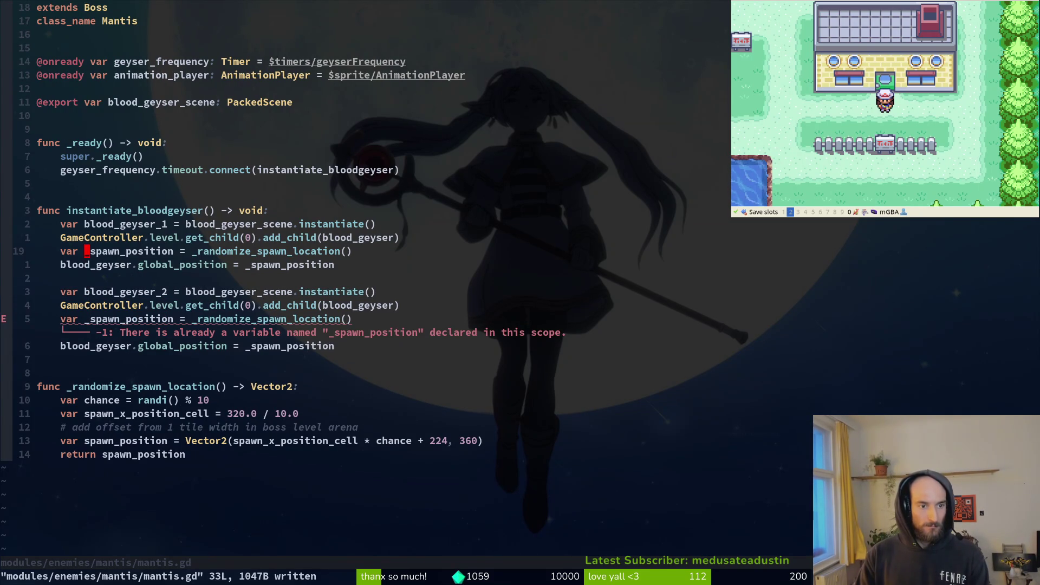
Step: Replace the _spawn_position variables with inline _randomize_spawn_location() calls and save
click(182, 251)
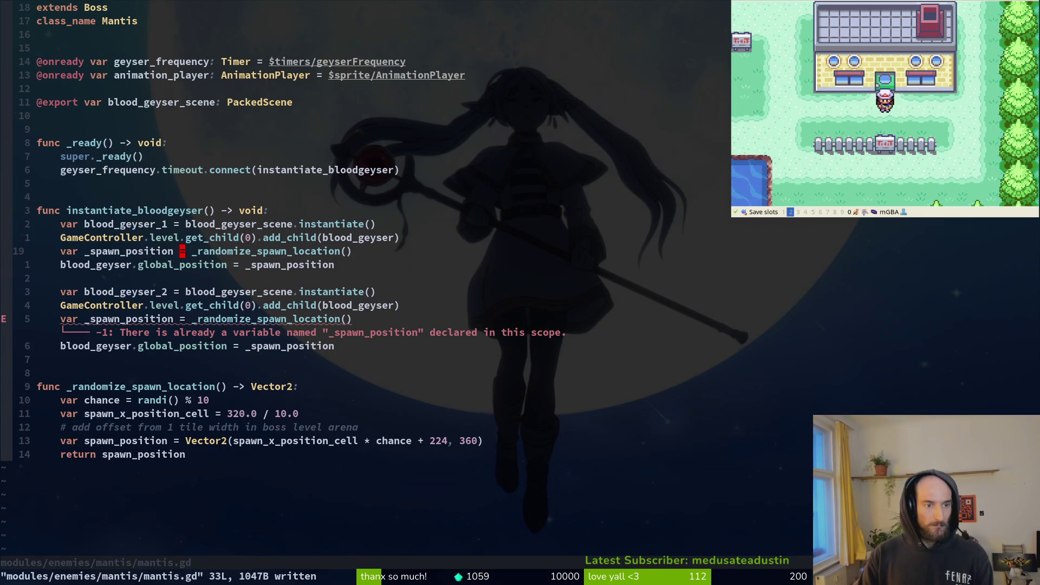
key(i)
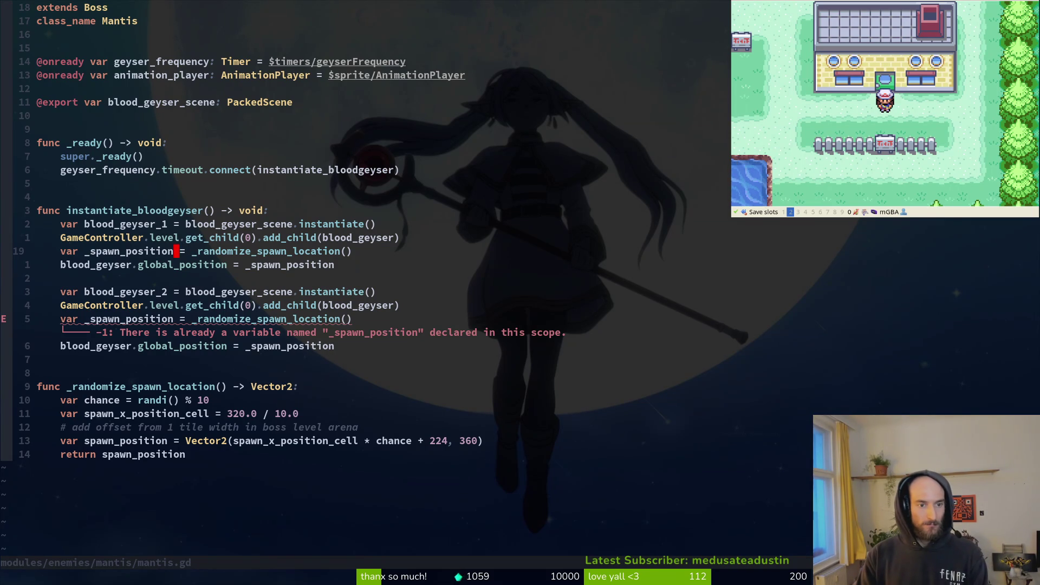
key(d)
key(d)
text(cw_ran)
key(Return)
key(Escape)
text(:w)
key(Return)
key(0)
key(j)
key(j)
key(j)
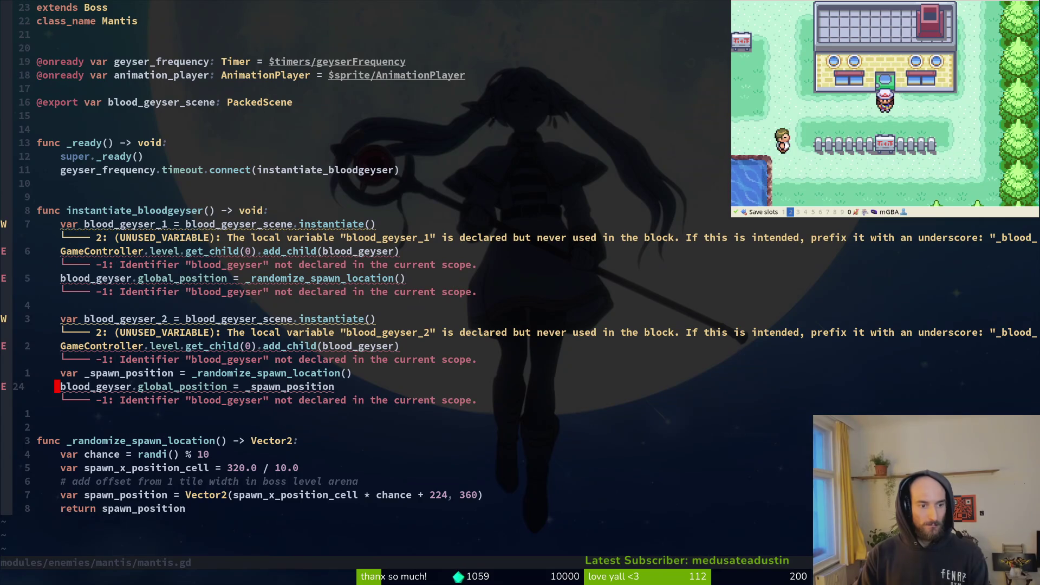
key(k)
key(d)
key(d)
Step: Point the first block's position and add_child references to blood_geyser_1 and save
key(W)
key(W)
key(.)
text({)
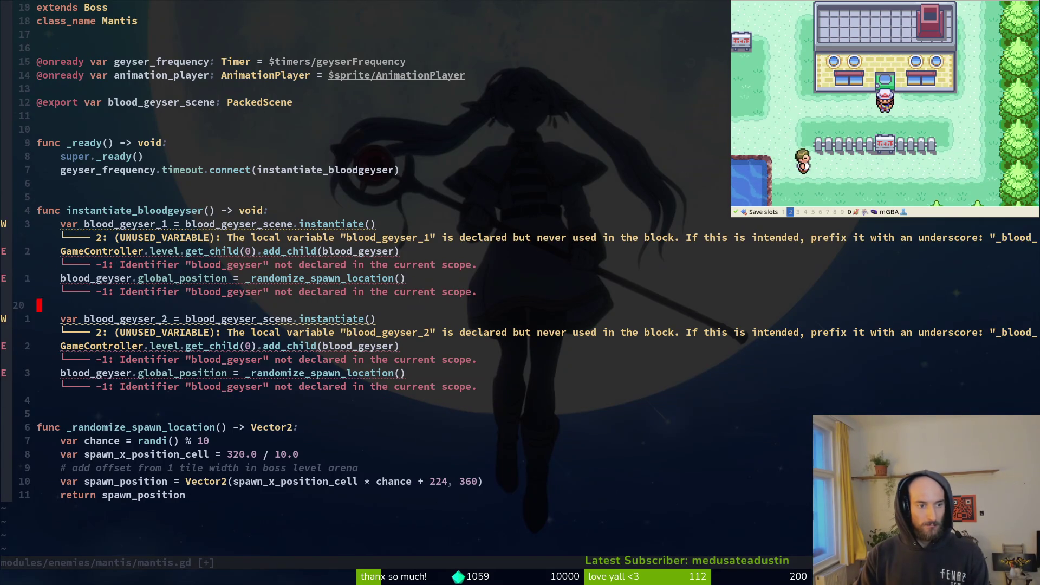
text(ceblo)
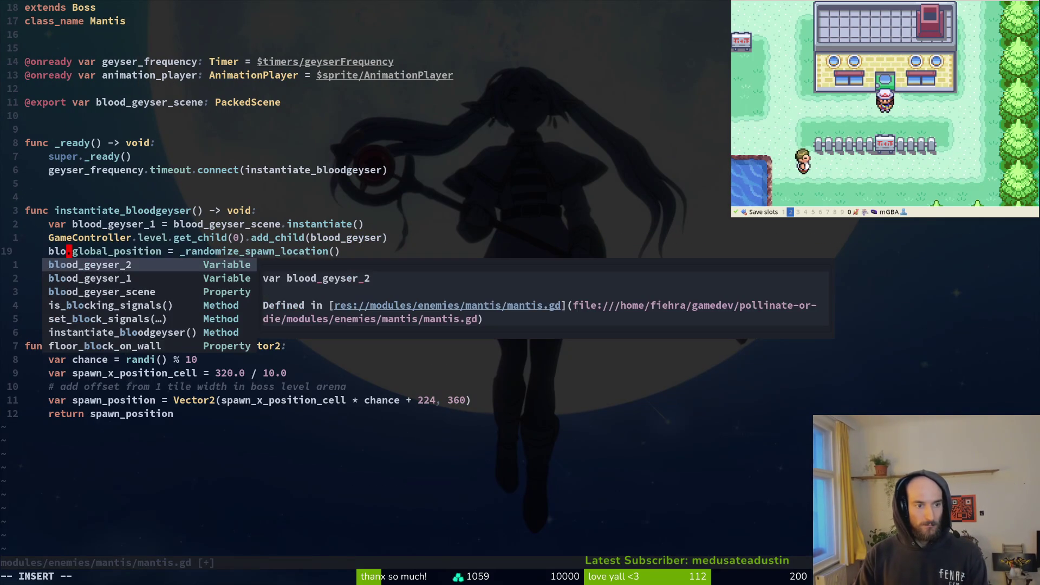
key(Return)
key(Escape)
key(j)
key(j)
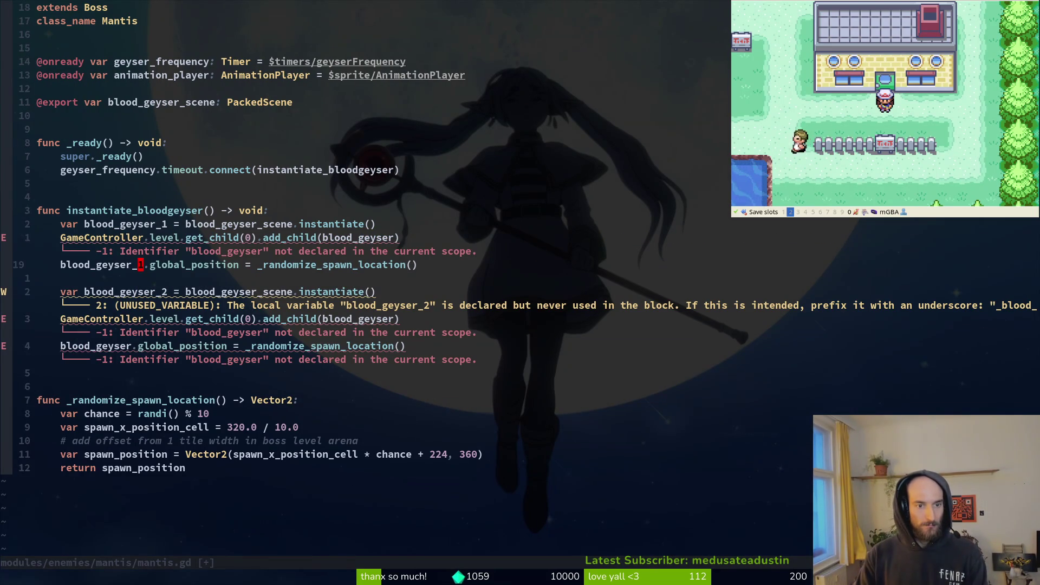
key(u)
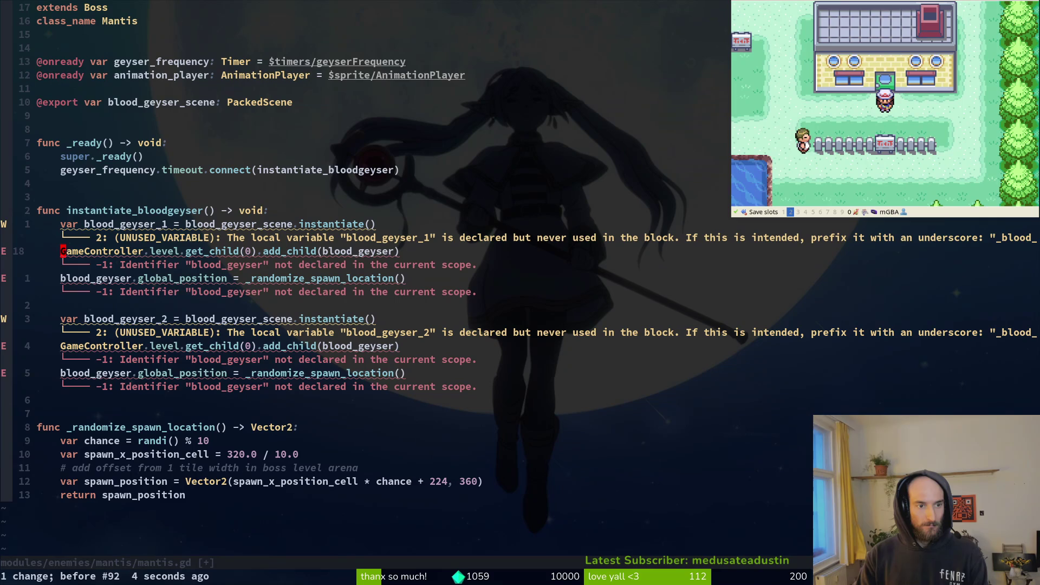
key(ctrl+r)
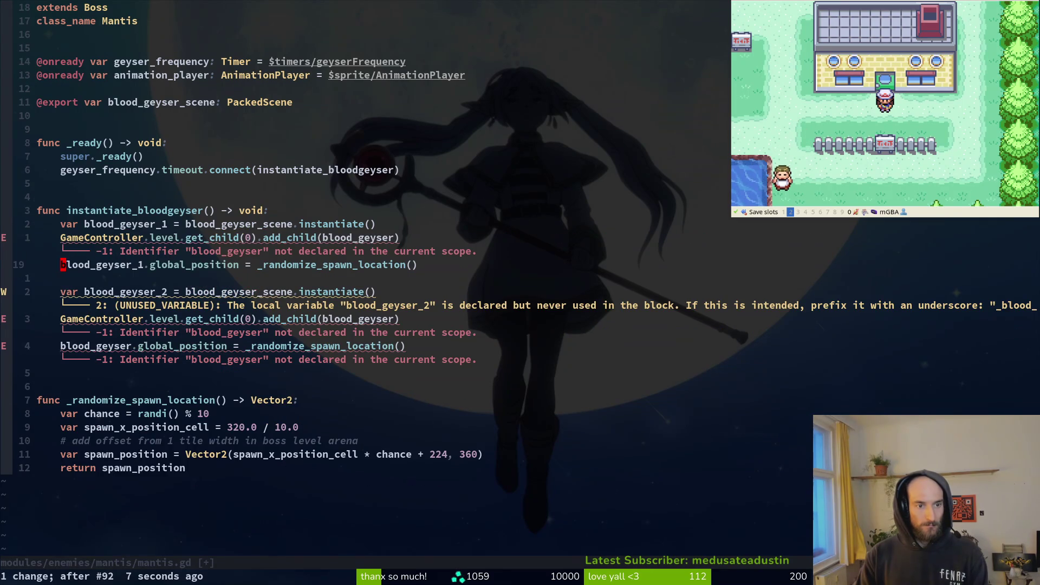
text(a_1)
key(Escape)
text(:w)
key(Return)
Step: Point the second block's add_child and position references to blood_geyser_2 and save
key(j)
key(j)
key(j)
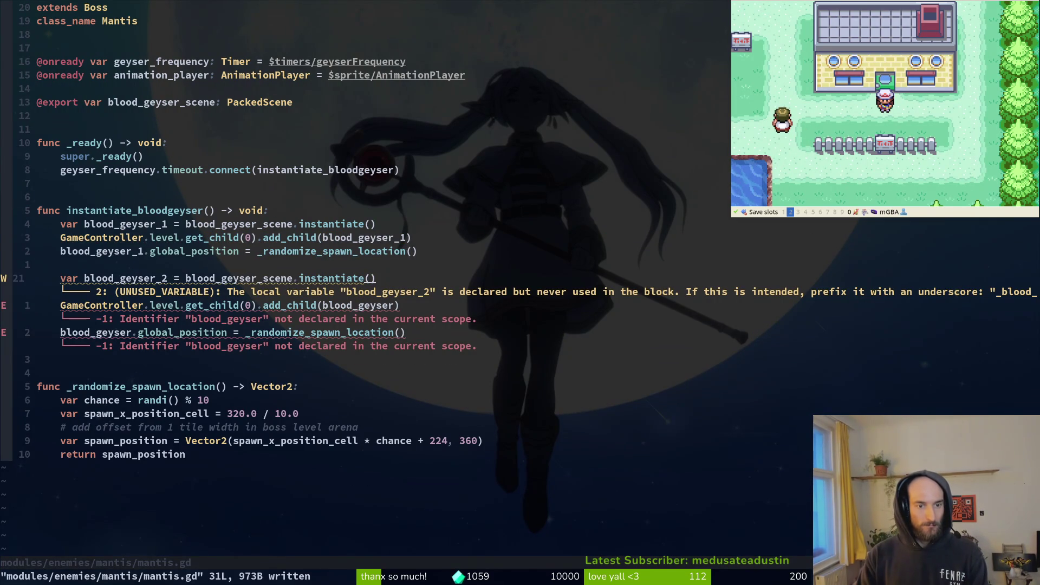
text(child(2)
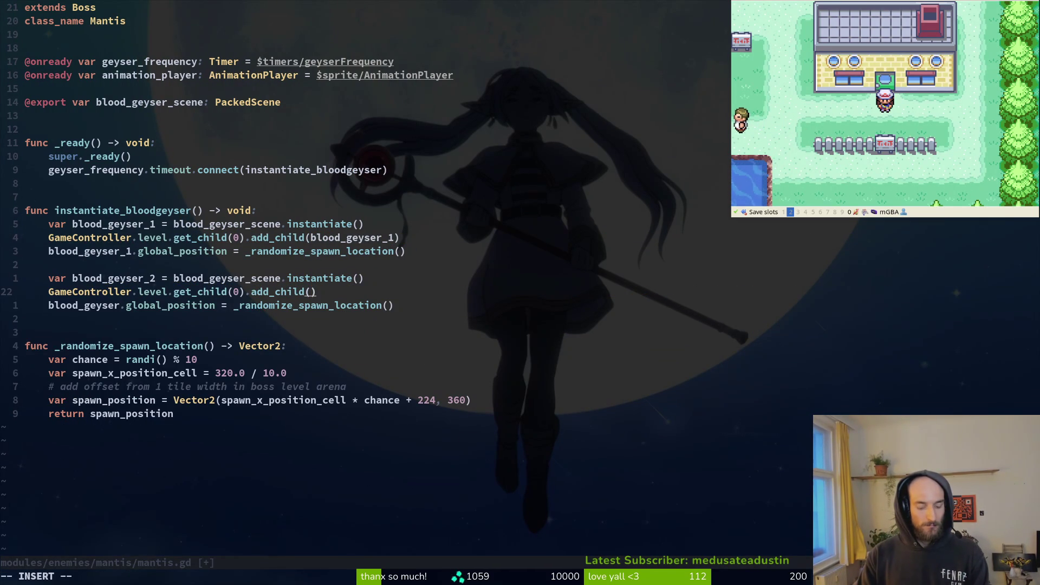
key(Tab)
key(Tab)
key(Return)
key(Escape)
key(j)
key(j)
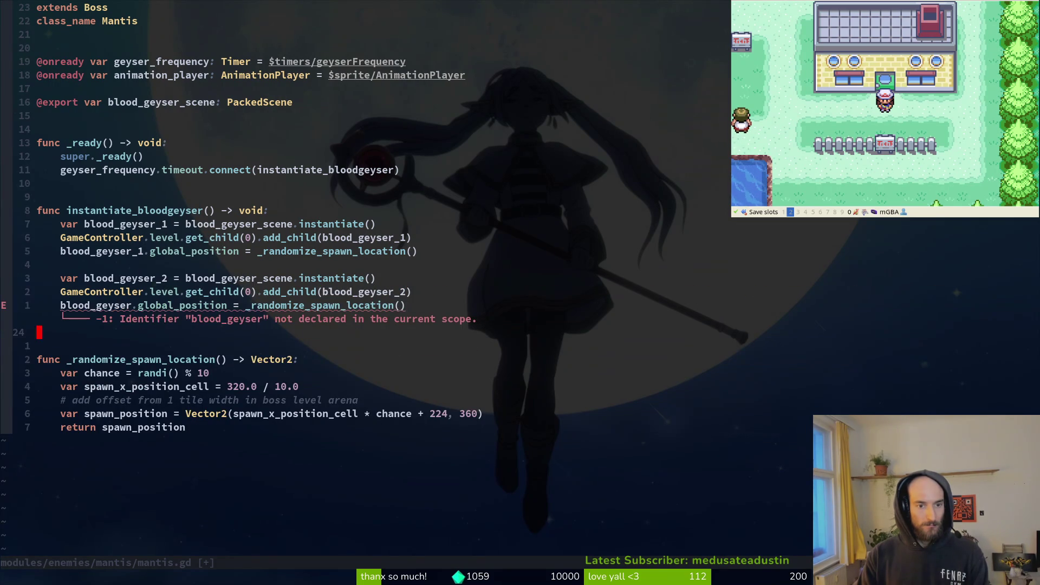
text(ciwbl2)
key(Return)
key(Escape)
text(:w)
key(Return)
key(k)
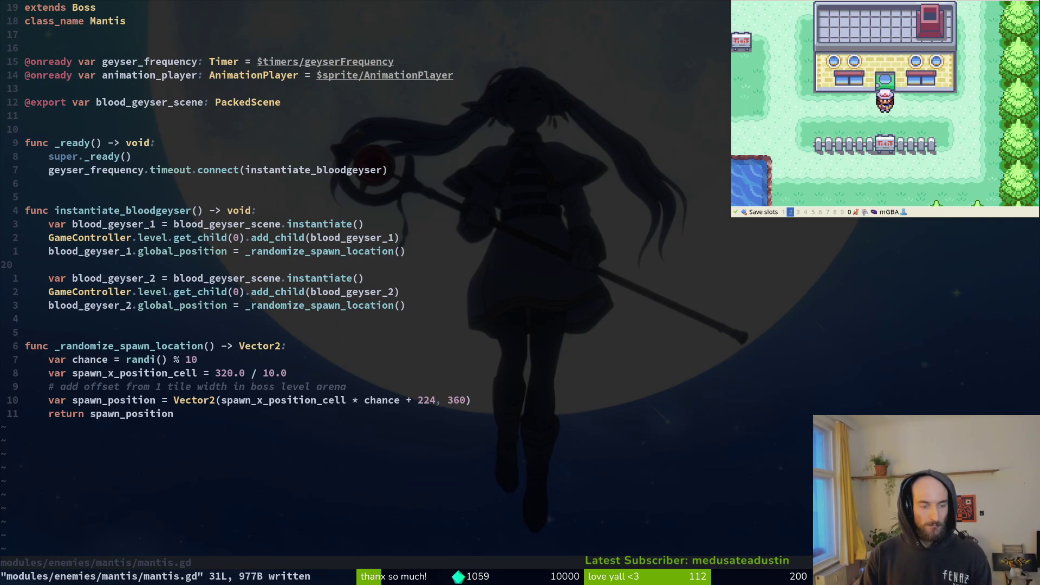
key(alt+Tab)
Step: Launch the game and load the spider level from the debug level select
key(F5)
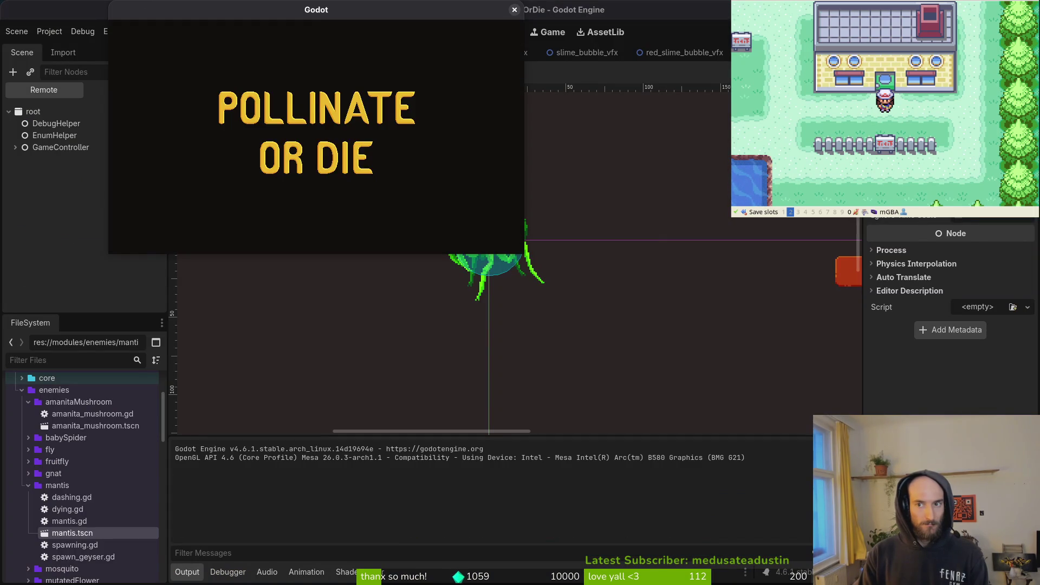
key(Return)
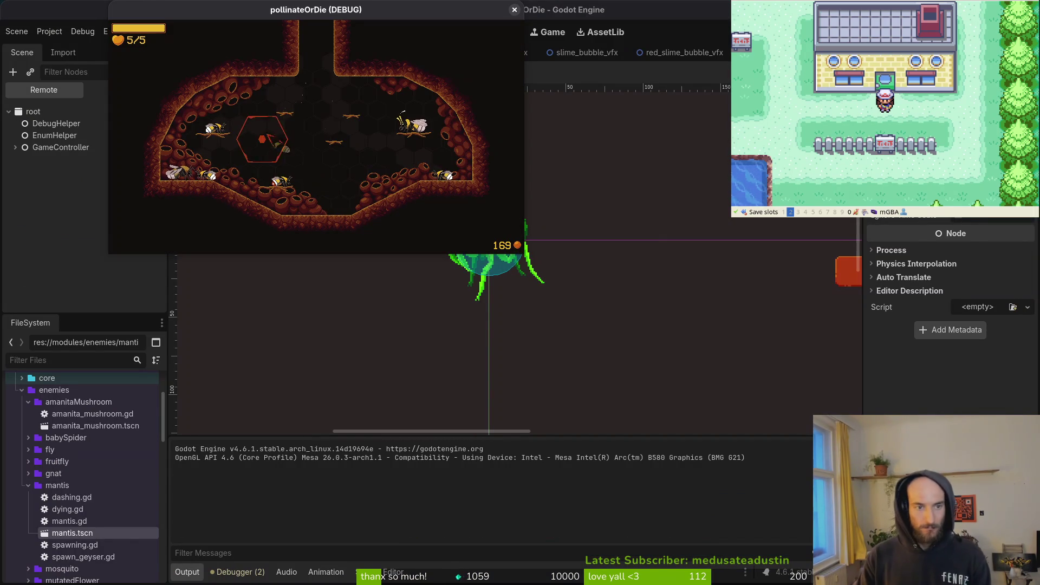
key(Escape)
key(Return)
Step: Switch to the mantis level through the pause menu's debugging option, playtest it, then stop the game
key(Escape)
key(Down)
key(Return)
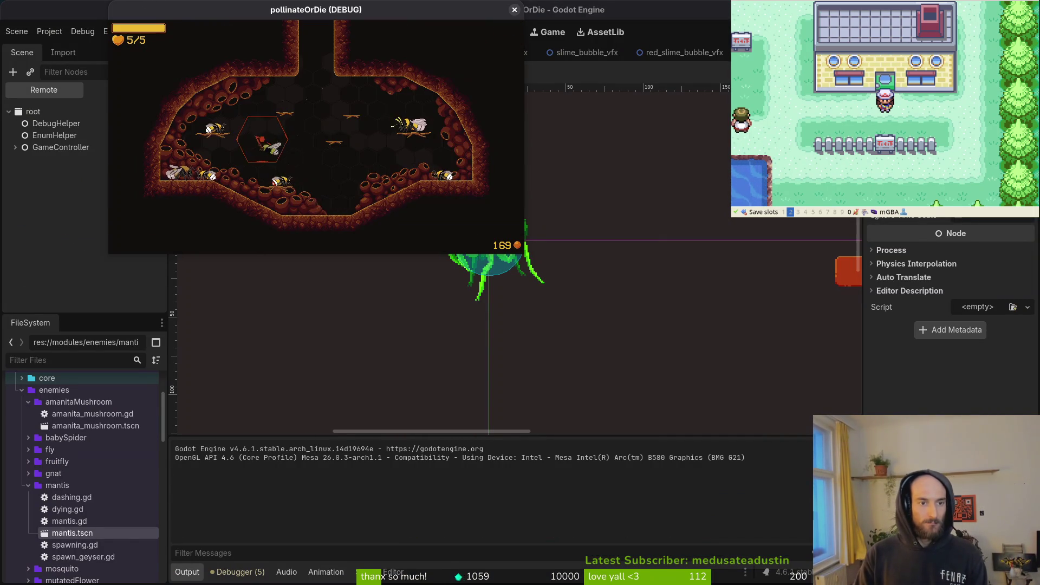
key(Down)
key(Return)
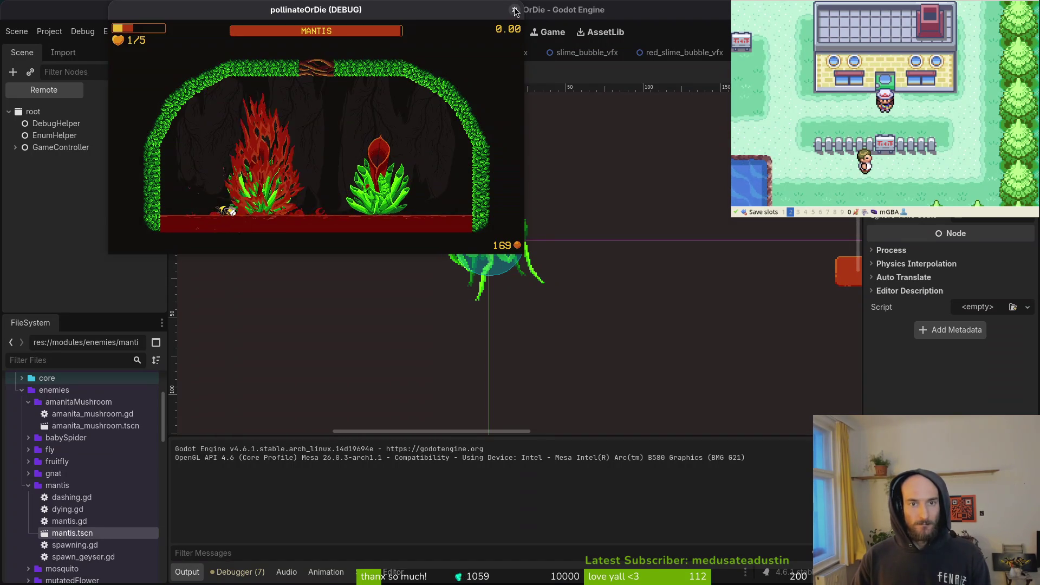
key(F8)
Step: Add a Node2D named geyserPositions under the arenaMantis root of the arena_mantis scene
click(211, 52)
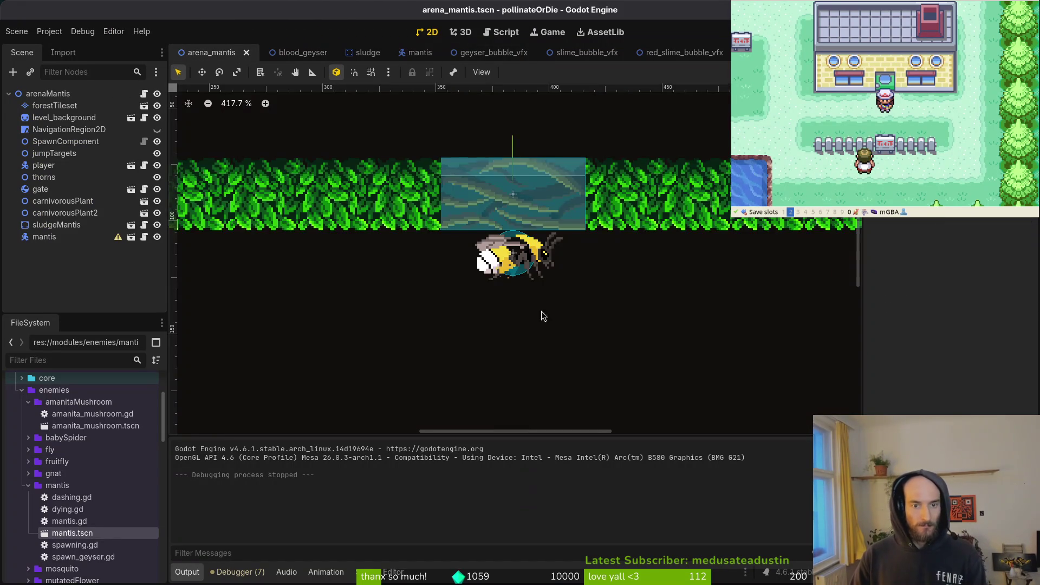
scroll(538, 196, down, 2)
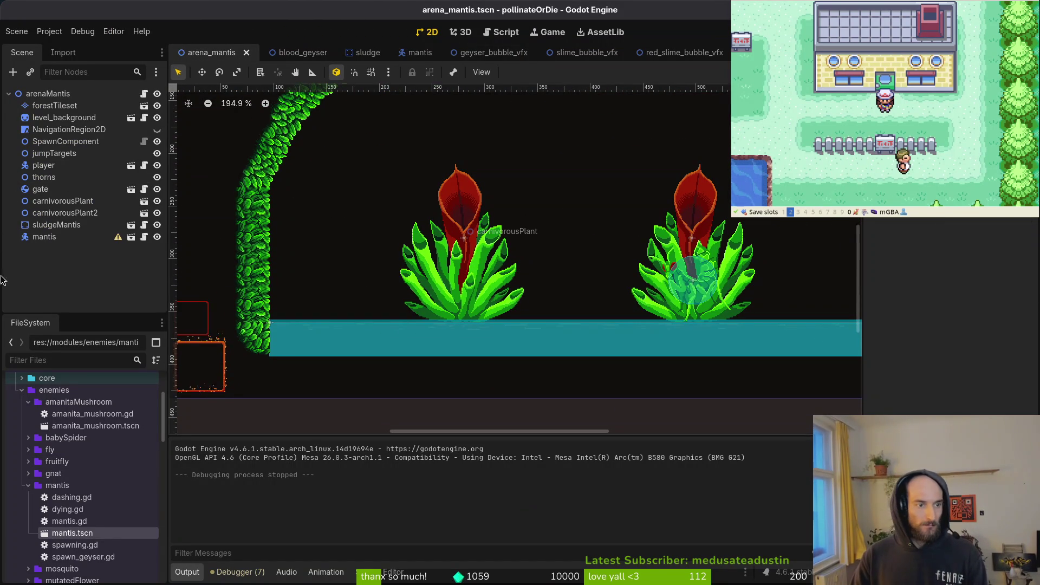
click(42, 94)
key(ctrl+a)
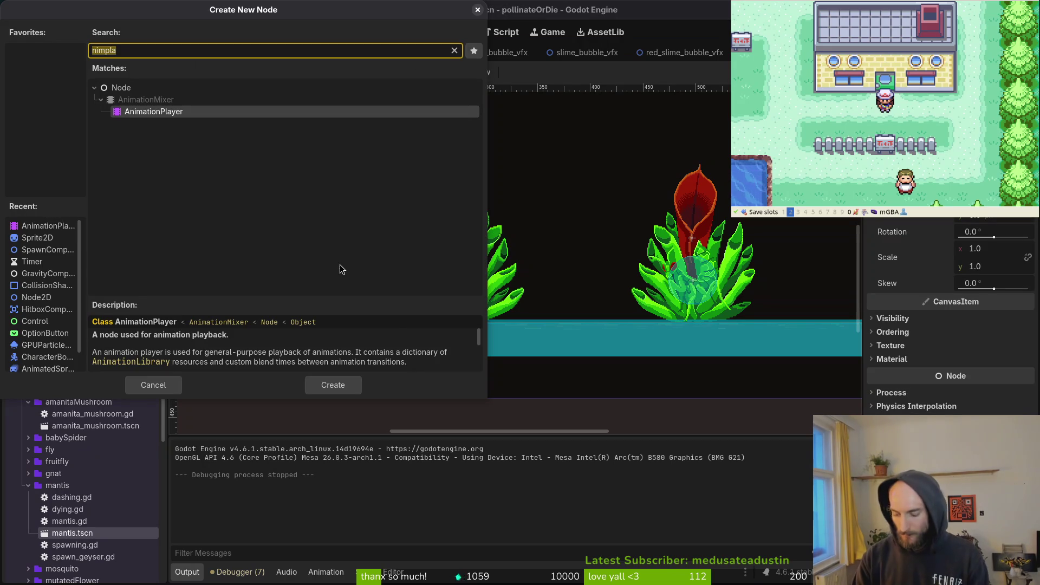
text(node)
key(Down)
key(Down)
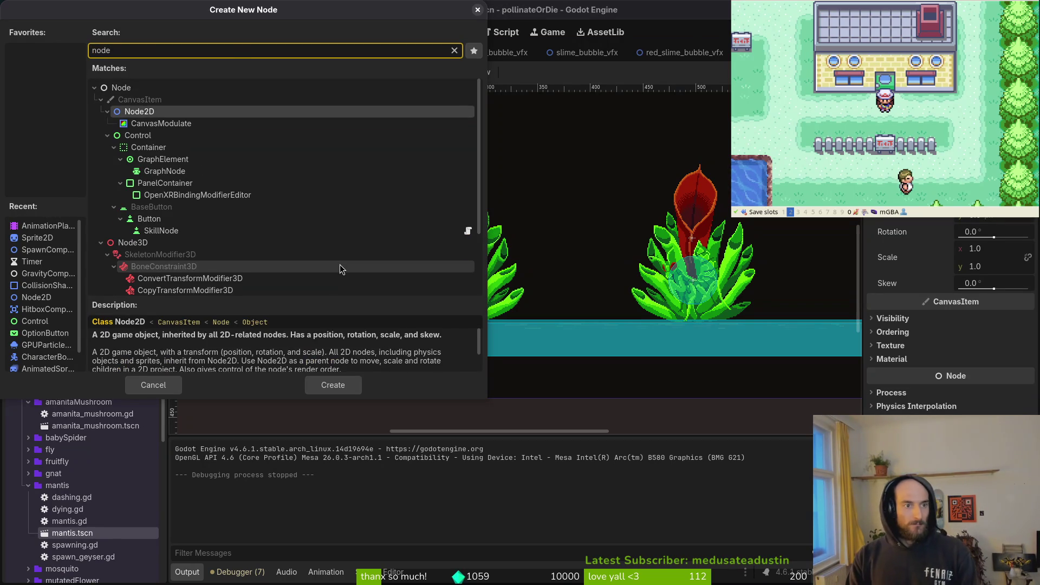
key(Return)
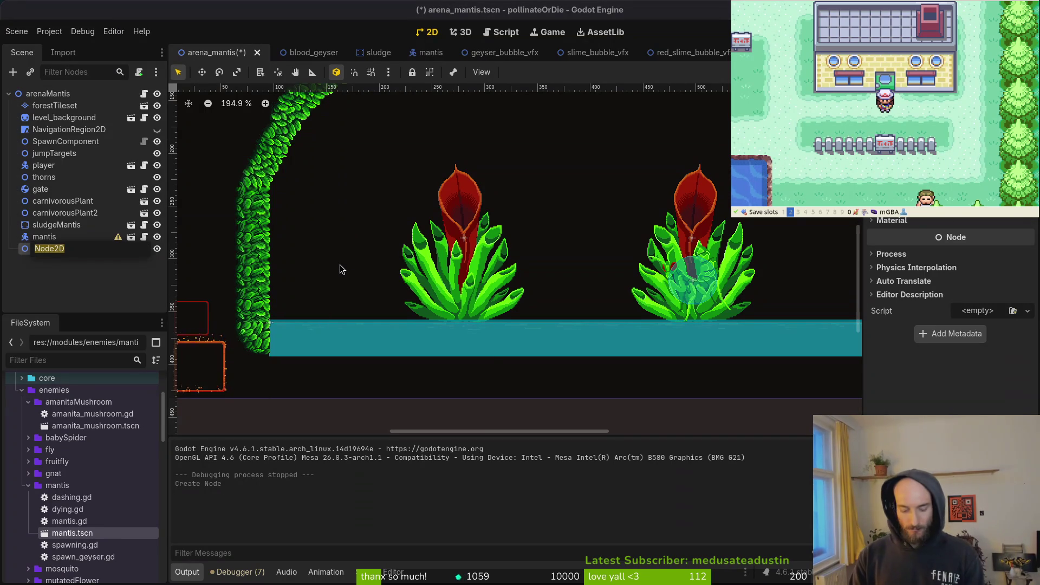
text(geyserPosition)
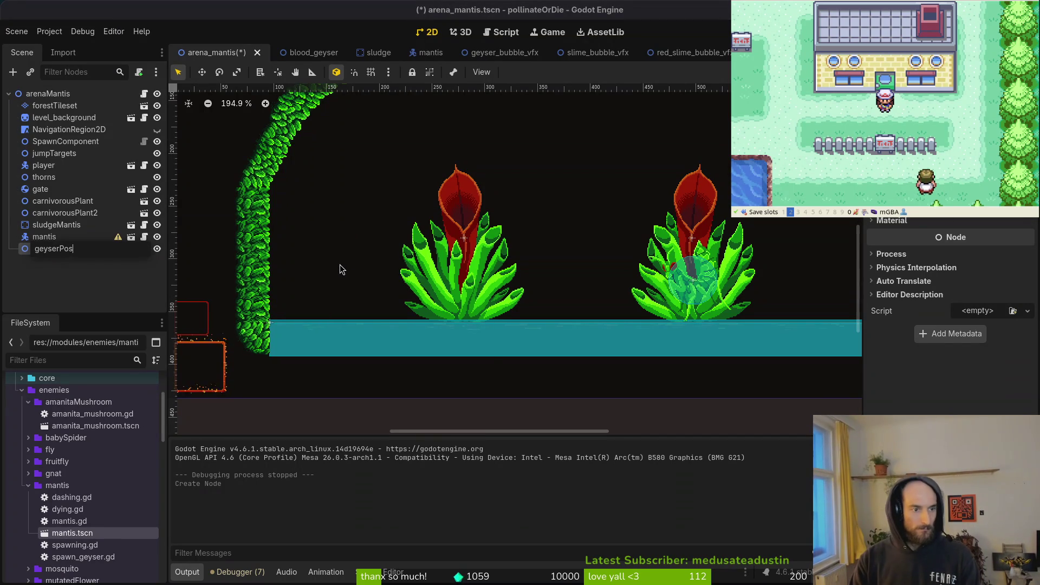
key(Return)
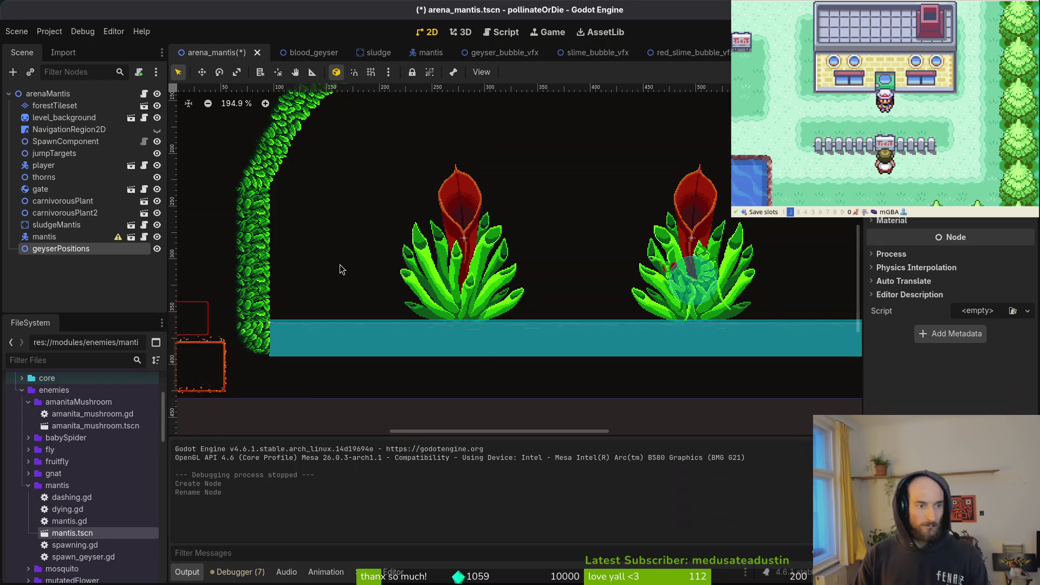
Step: Add a Marker2D under geyserPositions and paste copies until there are seven markers
key(ctrl+a)
text(marker)
key(Return)
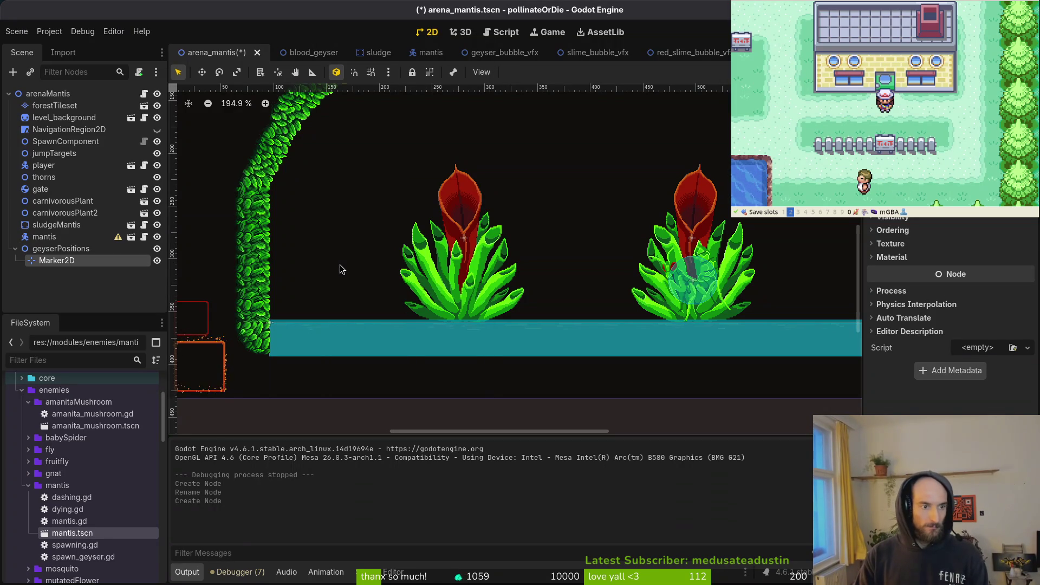
key(ctrl+c)
click(81, 236)
click(76, 248)
key(ctrl+v)
key(ctrl+v)
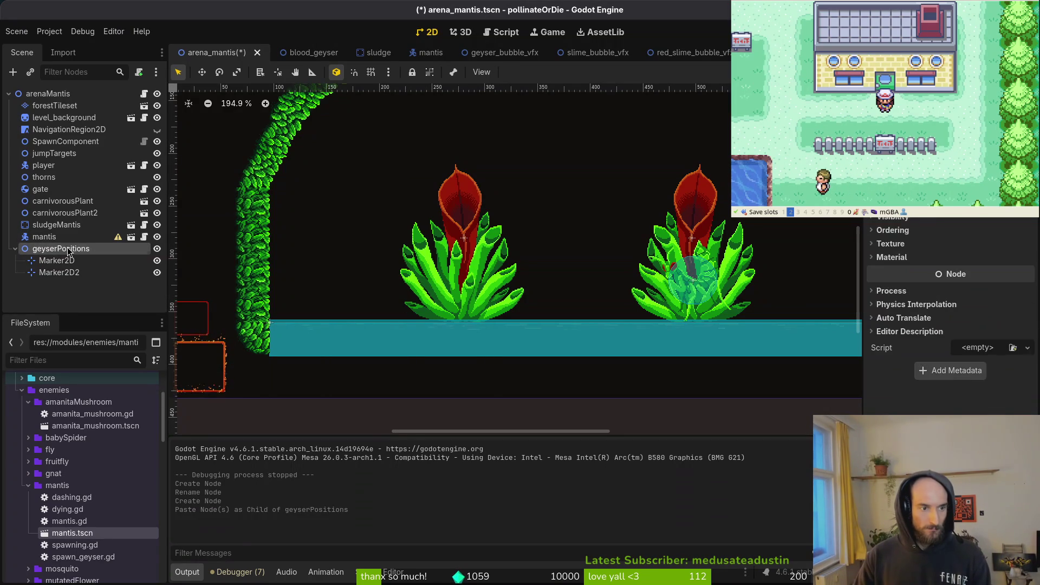
key(ctrl+v)
key(ctrl+v)
key(ctrl+v)
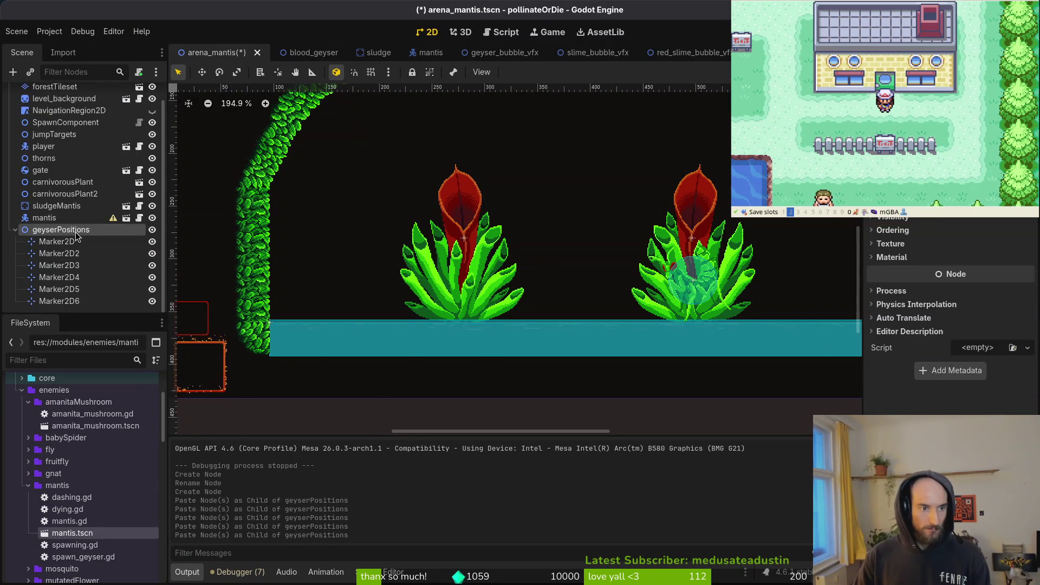
click(75, 231)
Step: Place Marker2D at the left end of the sludge floor and delete the six duplicate markers
scroll(538, 340, down, 3)
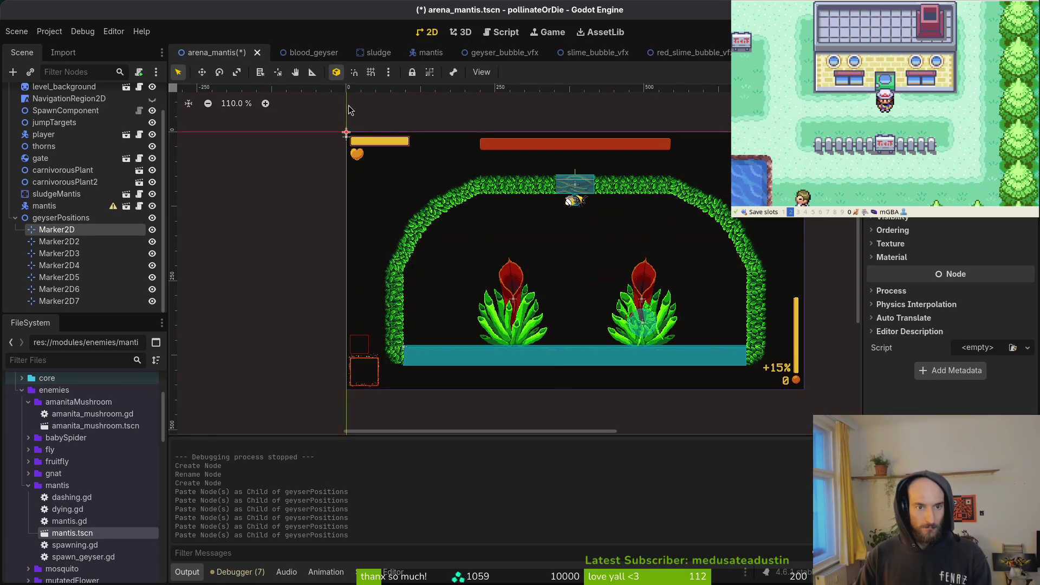
mouse_move(345, 133)
mouse_down()
mouse_move(476, 298)
mouse_move(427, 340)
mouse_up()
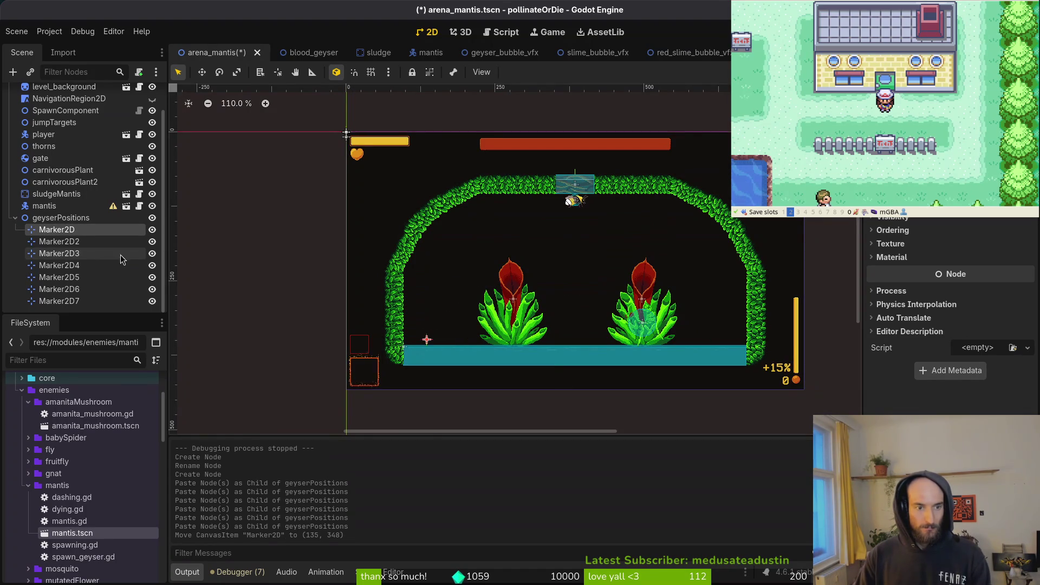
click(87, 242)
shift+click(77, 300)
key(Delete)
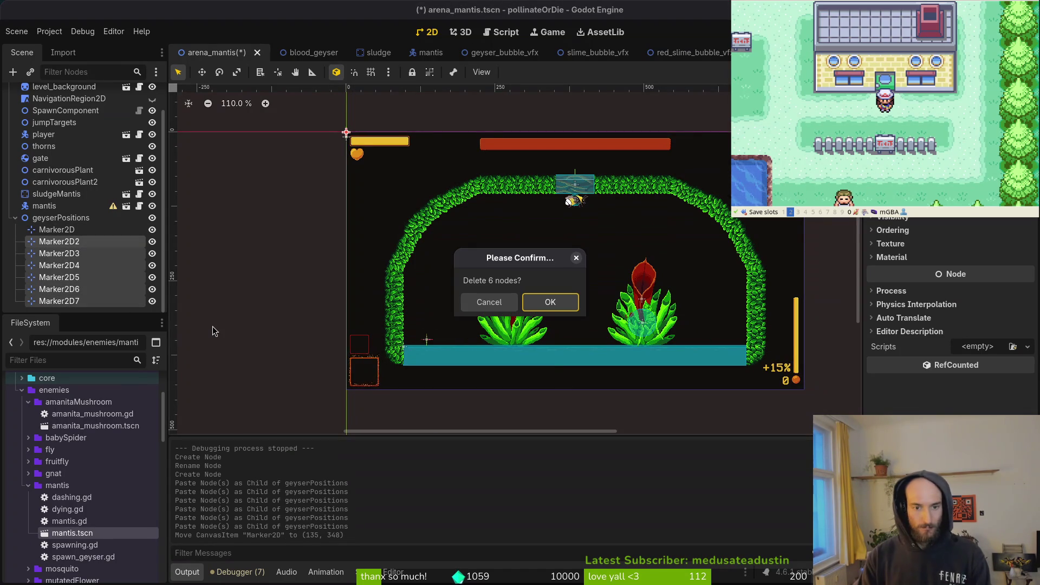
click(538, 304)
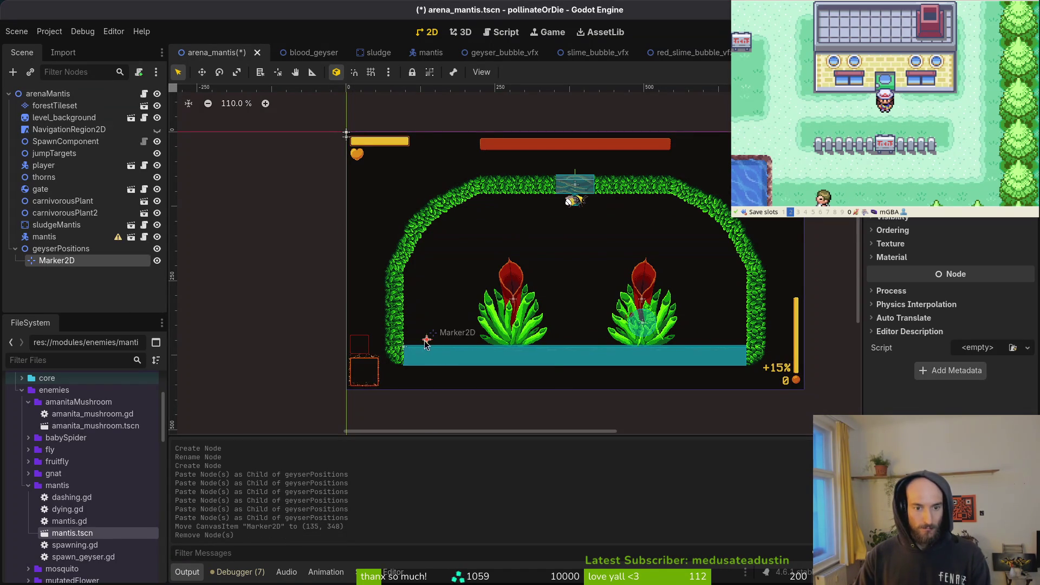
Step: Paste copies of the placed marker into geyserPositions until it holds Marker2D through Marker2D8
click(69, 250)
key(ctrl+v)
key(ctrl+v)
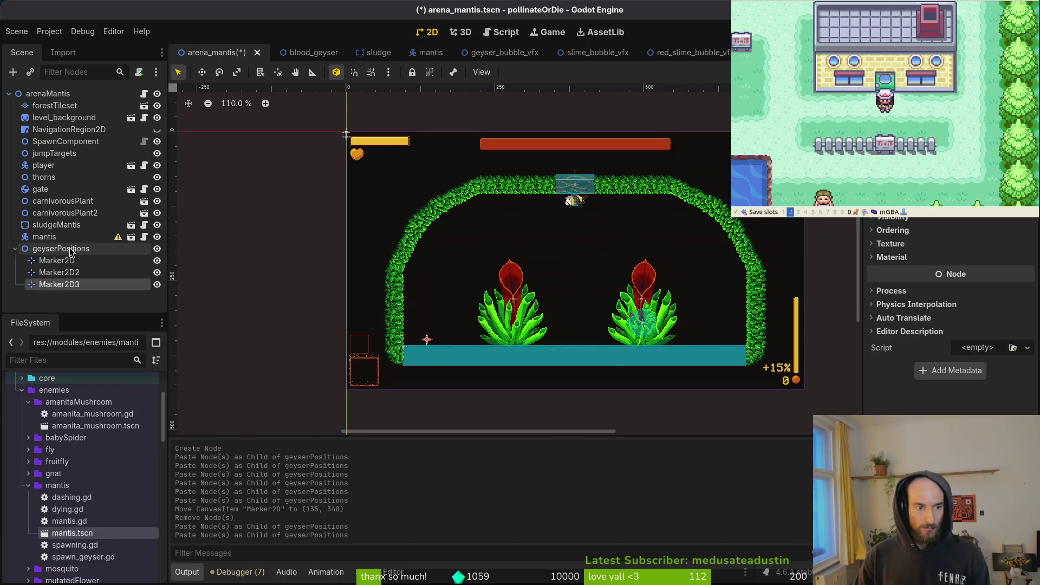
key(ctrl+v)
key(ctrl+v)
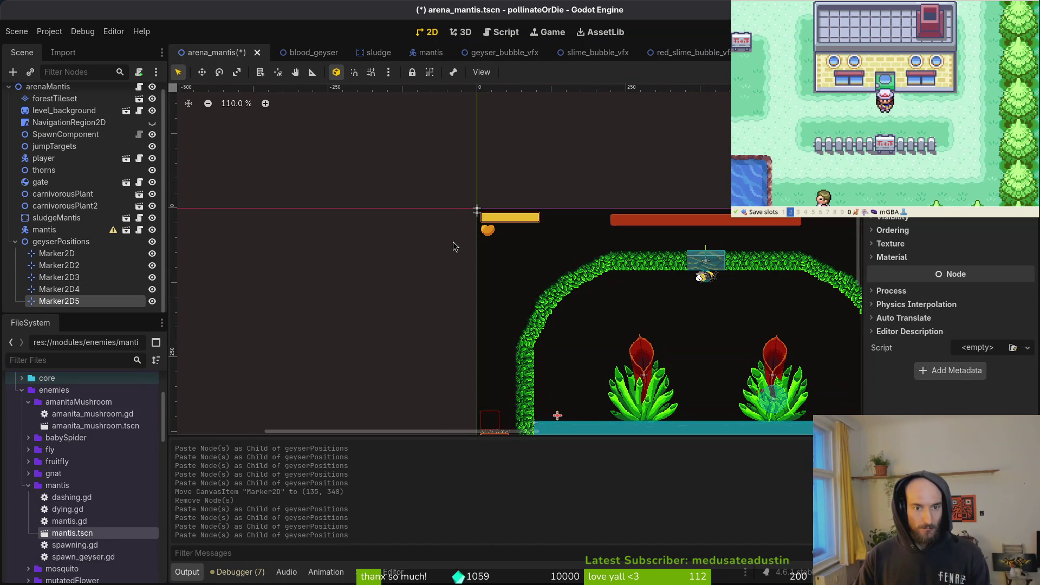
key(ctrl+z)
key(ctrl+z)
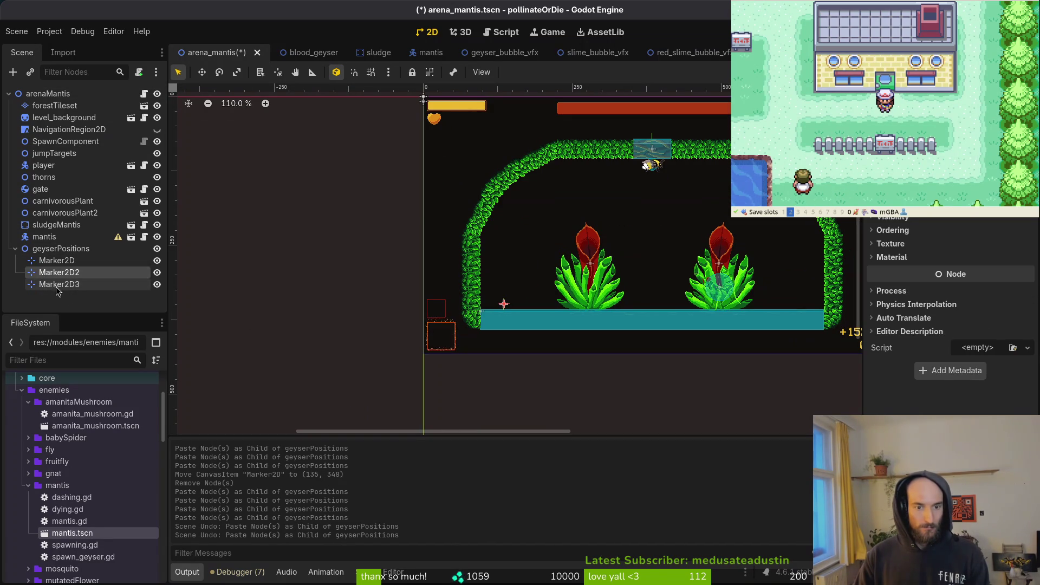
key(shift+Up)
key(shift+Up)
key(shift+Down)
key(shift+Down)
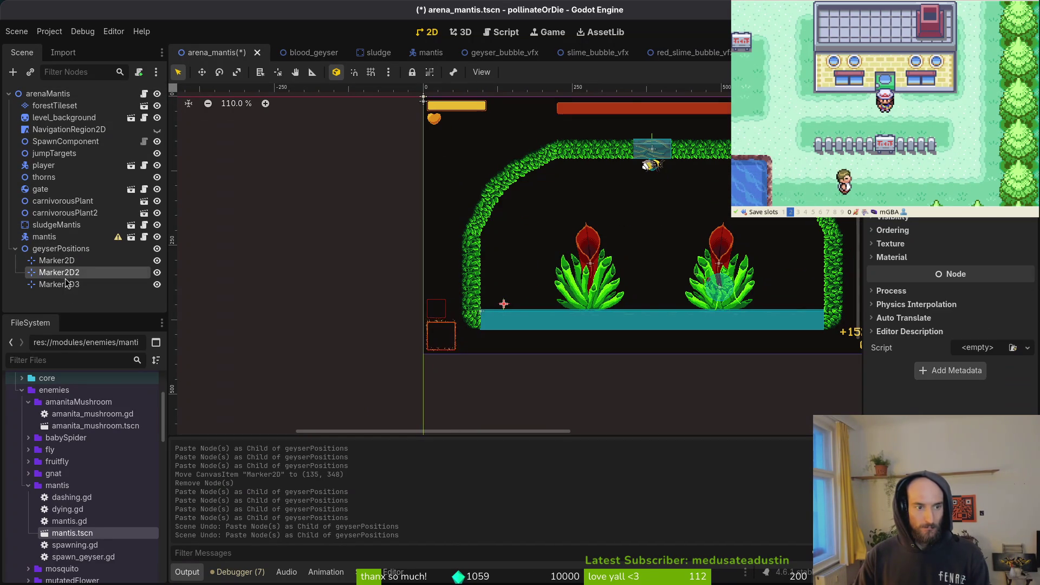
click(71, 249)
key(ctrl+v)
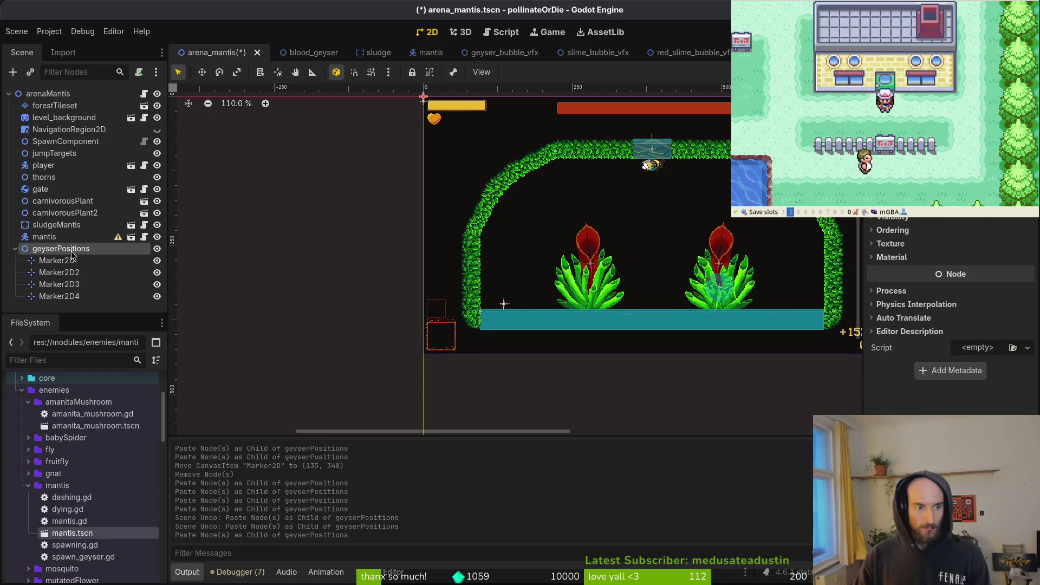
click(71, 250)
key(ctrl+v)
click(61, 231)
key(ctrl+v)
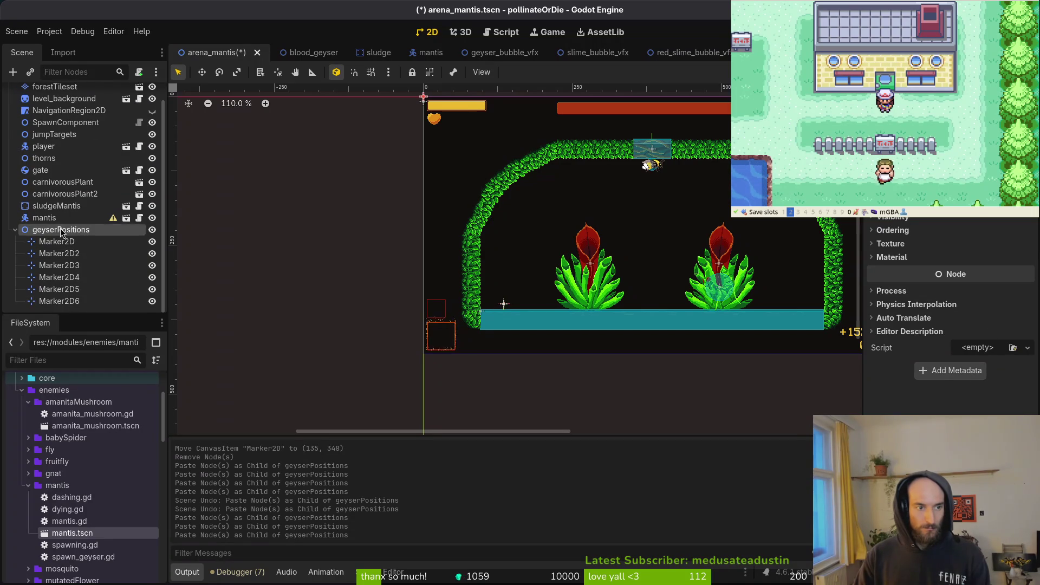
click(61, 231)
key(ctrl+v)
click(62, 219)
key(ctrl+v)
Step: Turn on grid snapping and move Marker2D8 to (192, 360) at the pool's edge
scroll(513, 293, up, 5)
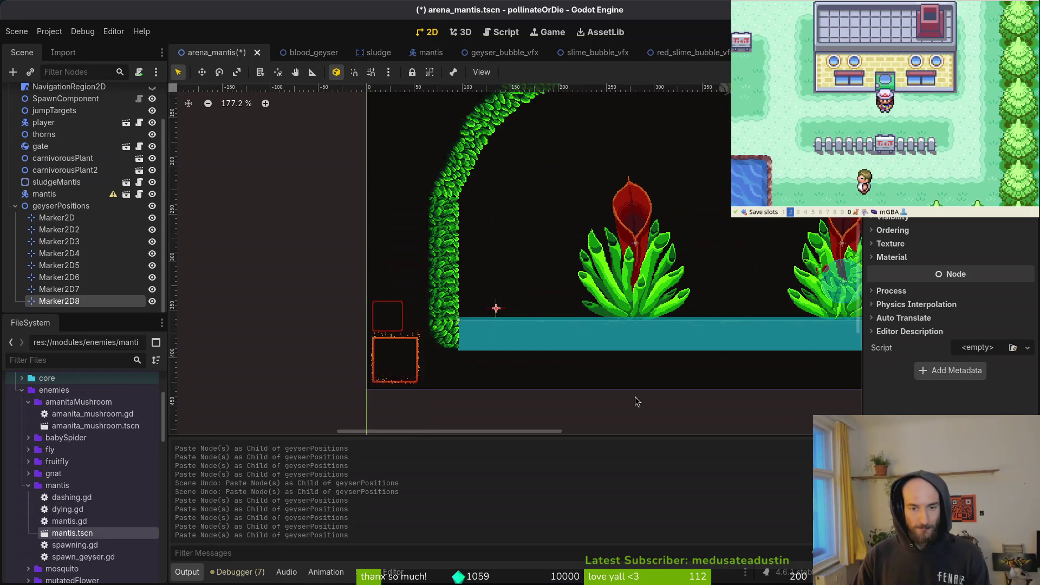
scroll(406, 388, right, 3)
scroll(434, 271, down, 3)
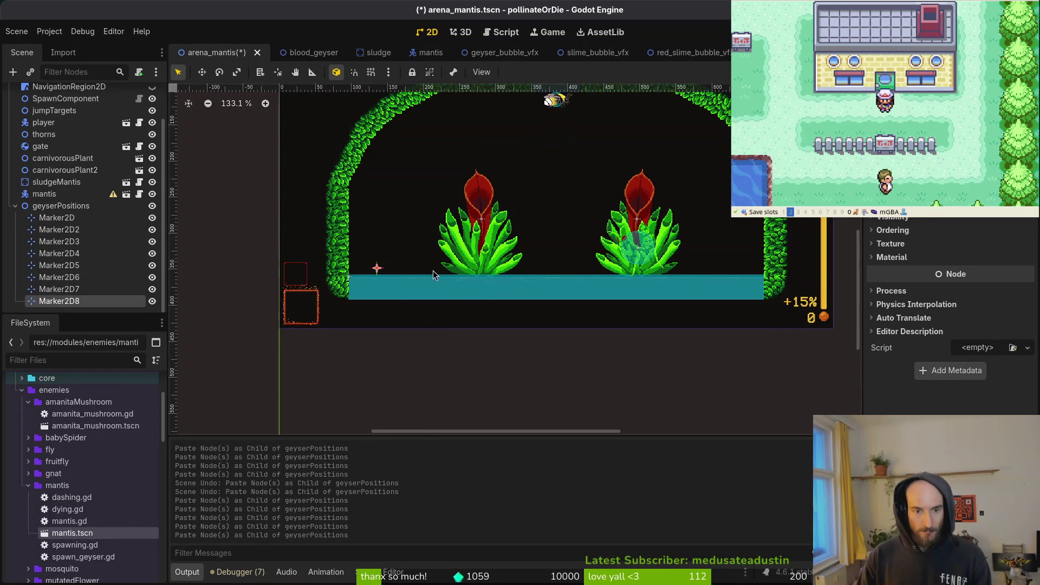
scroll(434, 271, up, 8)
key(shift+g)
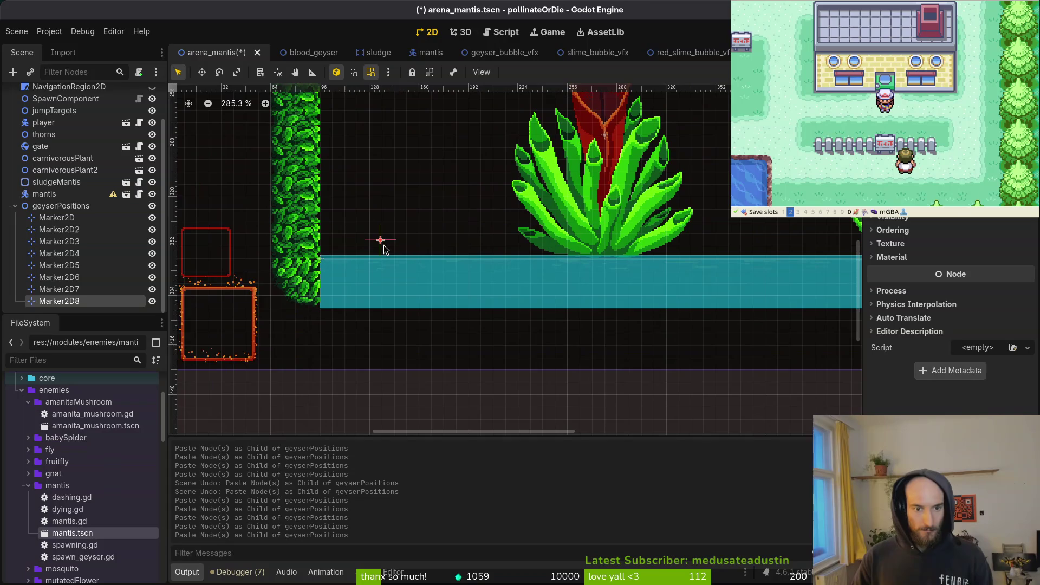
scroll(395, 238, up, 3)
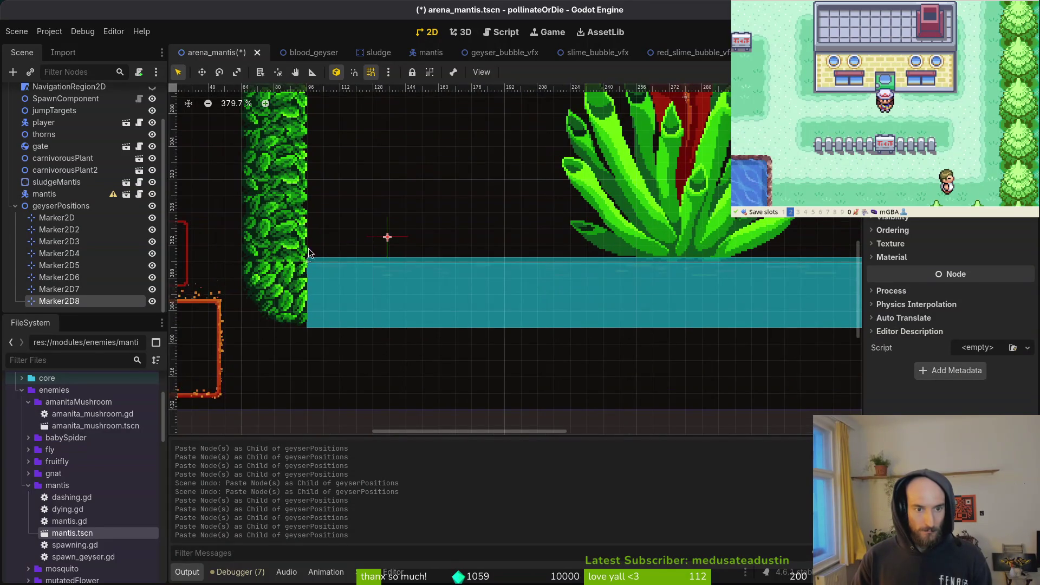
scroll(314, 95, up, 4)
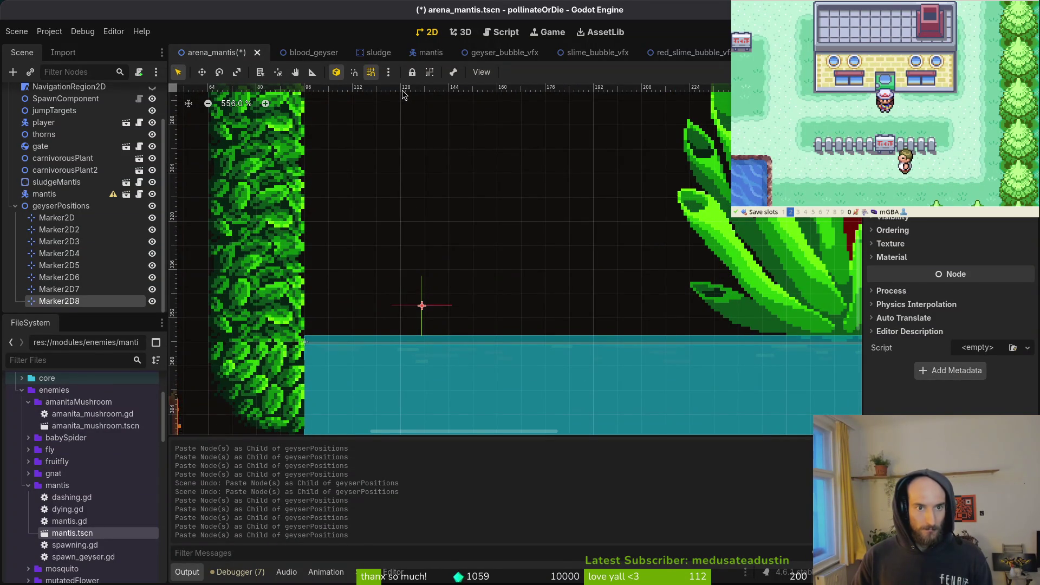
scroll(422, 314, down, 1)
mouse_move(420, 306)
mouse_down()
mouse_move(472, 323)
mouse_move(533, 323)
mouse_move(533, 343)
mouse_move(420, 341)
mouse_move(573, 338)
mouse_up()
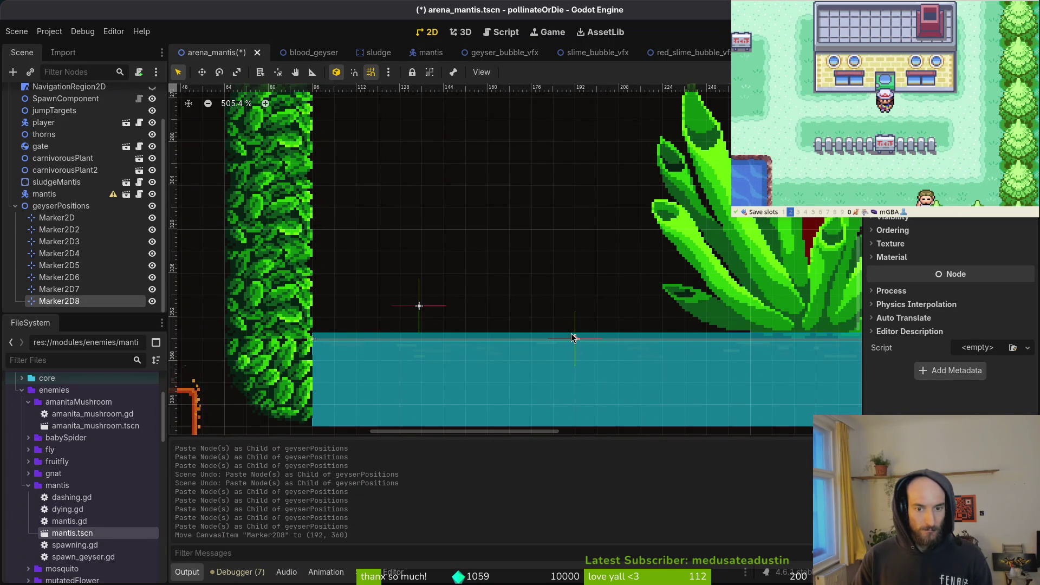
Step: Spread Marker2D7, Marker2D6, Marker2D5 and Marker2D4 rightward along the floor, with Marker2D4 at x 480
scroll(572, 339, down, 6)
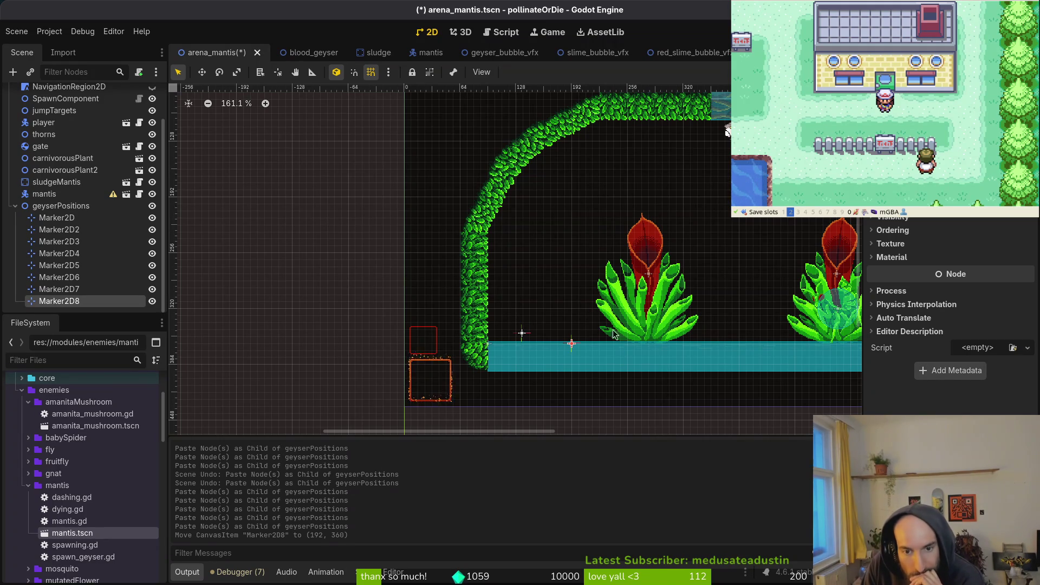
drag(596, 324, 471, 314)
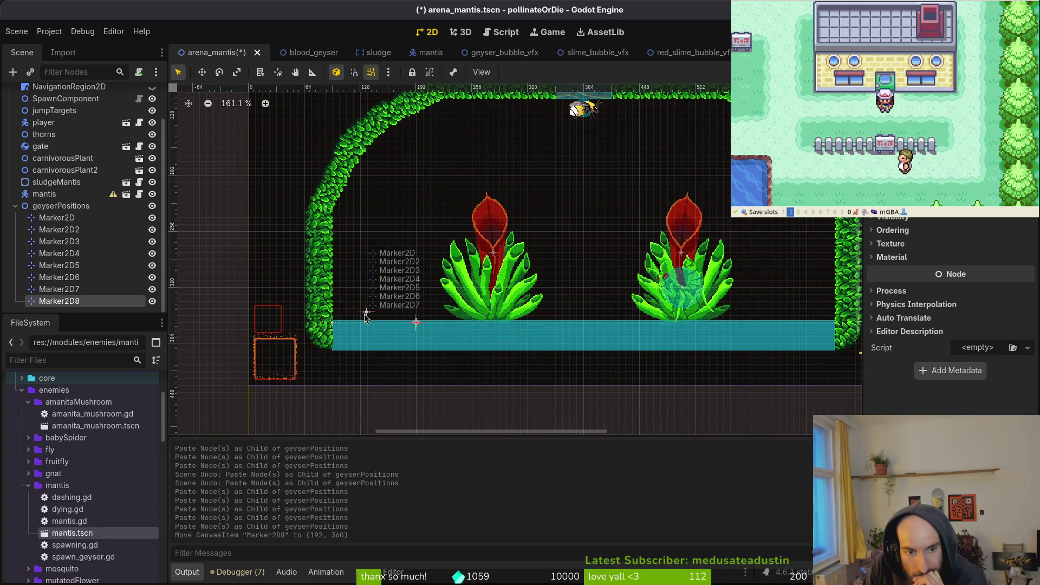
mouse_move(367, 317)
mouse_down()
mouse_move(507, 328)
mouse_move(478, 327)
mouse_up()
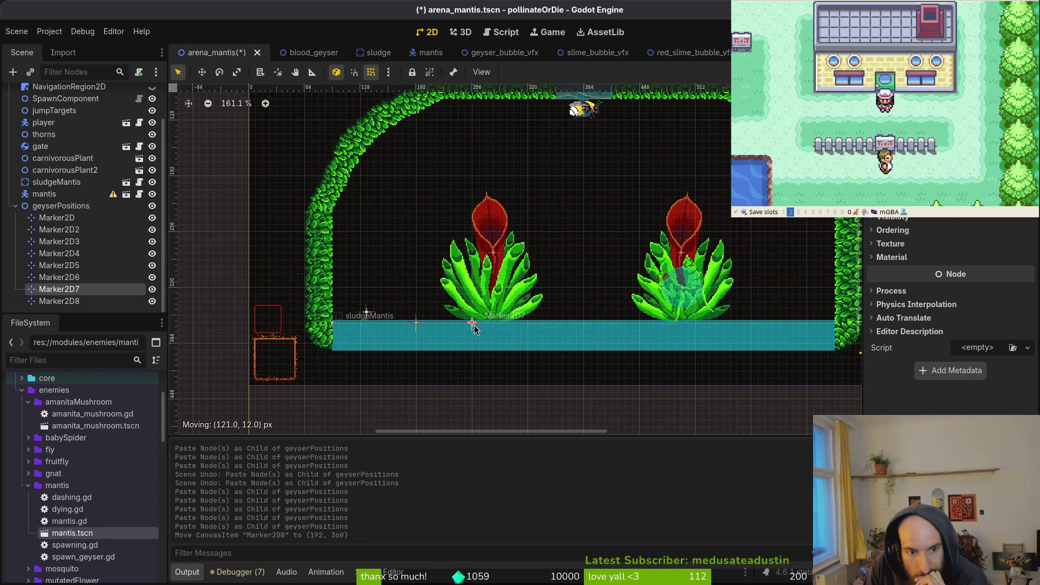
drag(475, 324, 583, 325)
drag(367, 313, 767, 330)
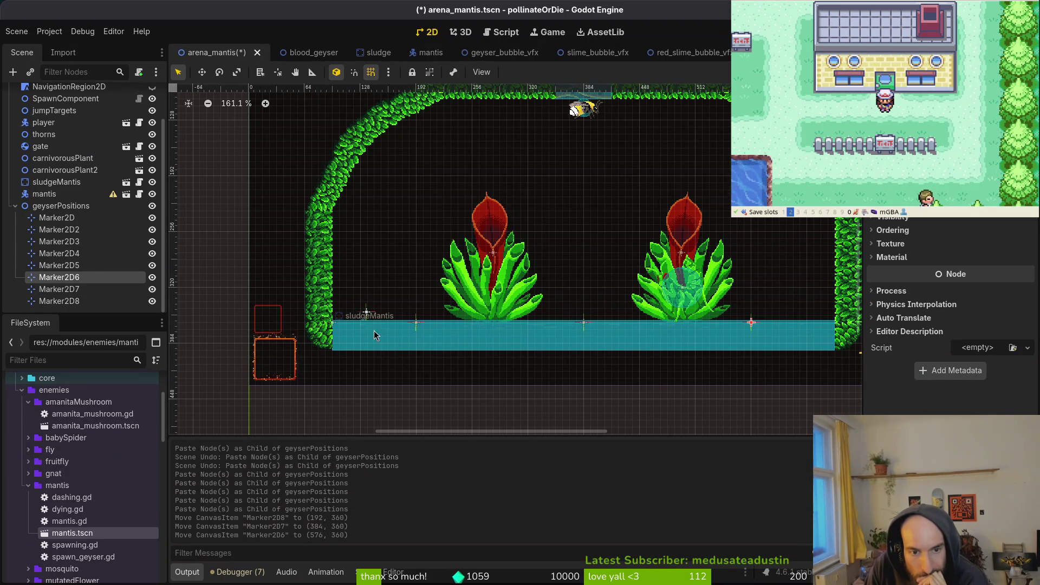
drag(367, 313, 500, 324)
drag(367, 313, 610, 331)
drag(678, 331, 667, 324)
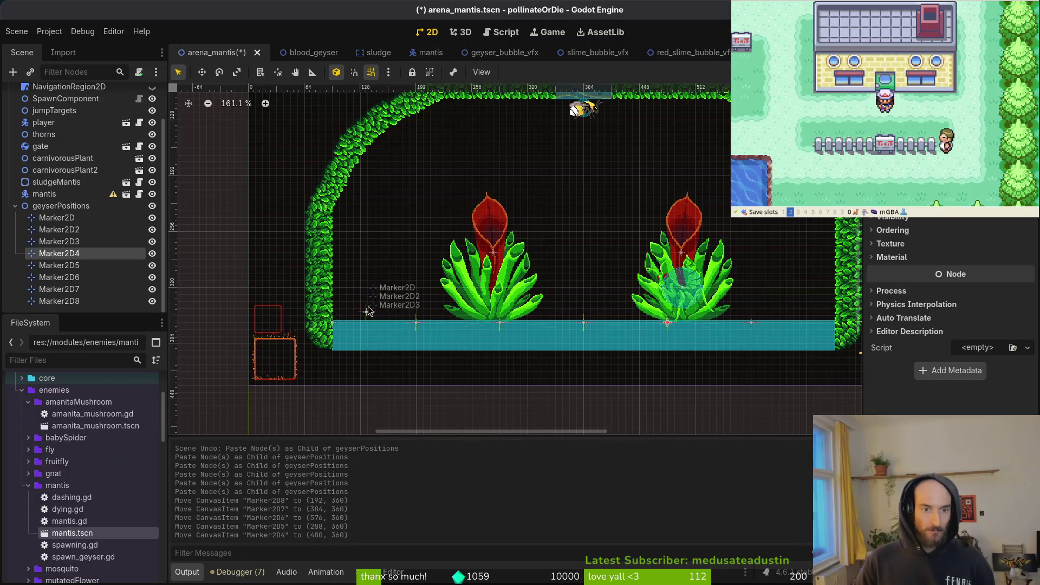
Step: Move Marker2D8 to the floor's left end and lift Marker2D, Marker2D2 and Marker2D3 off the stack
scroll(367, 277, up, 4)
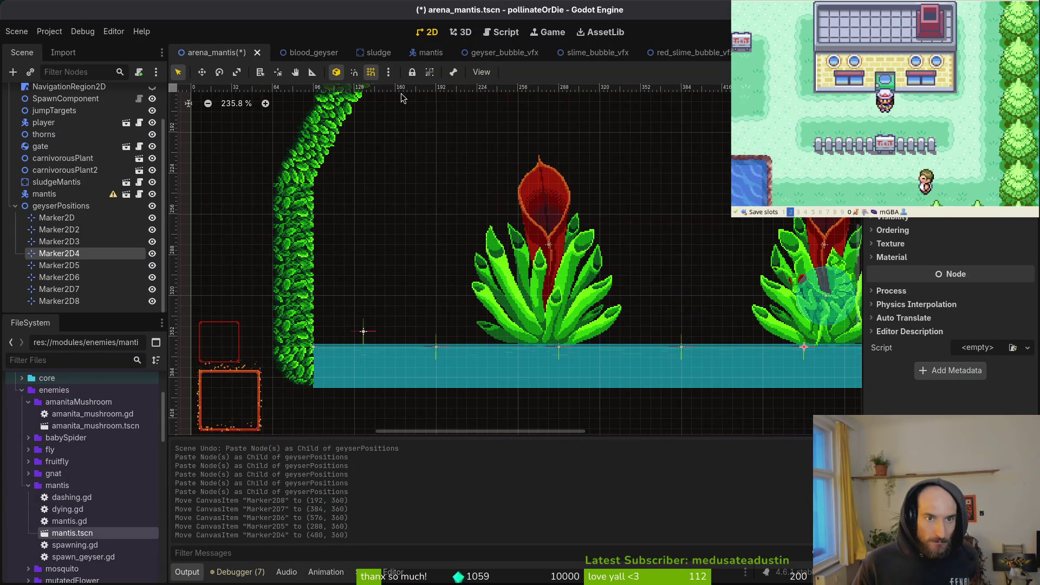
mouse_move(437, 352)
mouse_down()
mouse_move(396, 353)
mouse_move(405, 243)
mouse_up()
drag(369, 339, 388, 263)
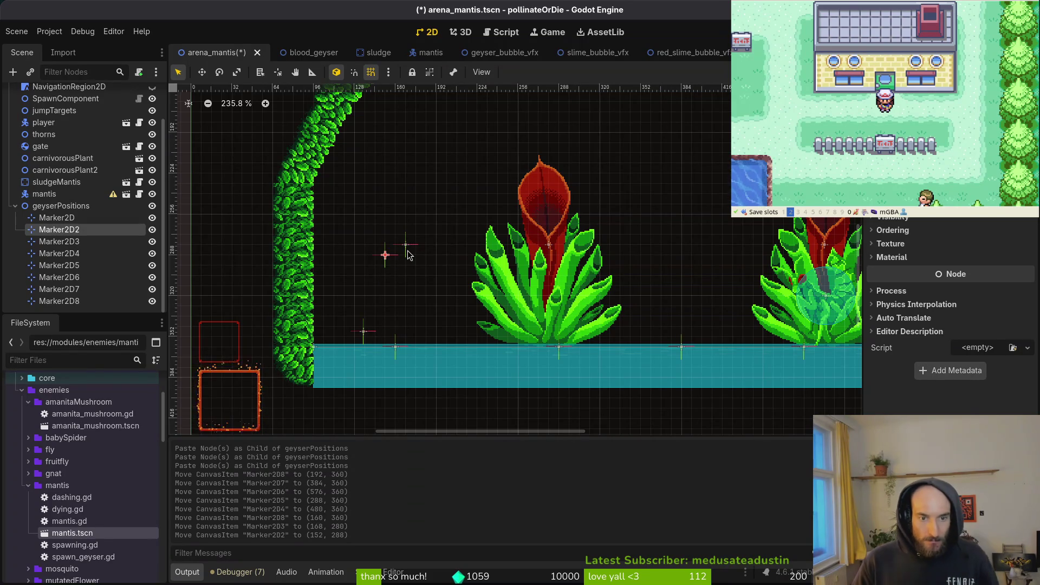
click(407, 248)
shift+click(368, 334)
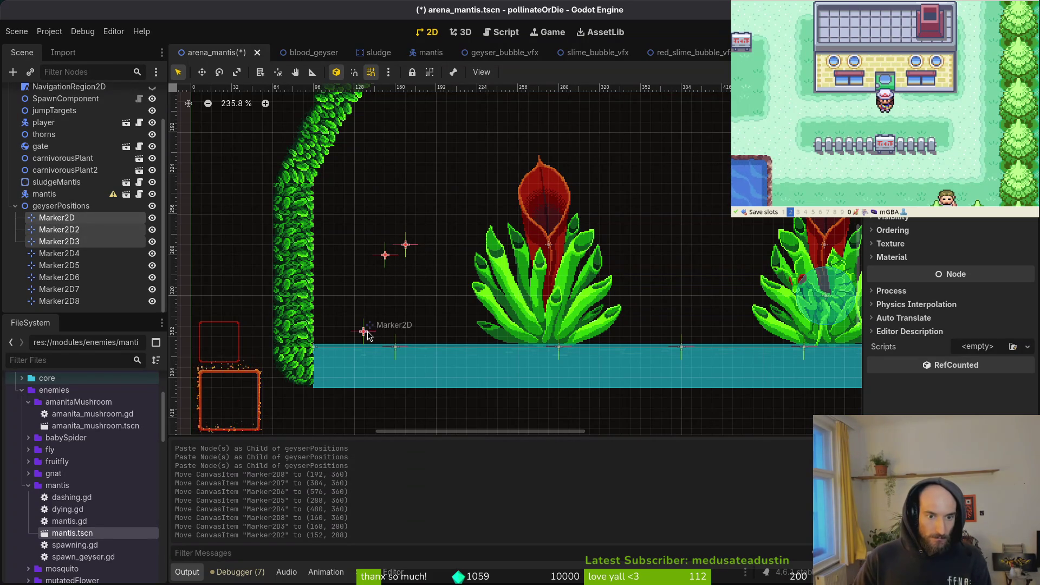
mouse_move(369, 336)
mouse_down()
mouse_move(407, 286)
mouse_move(407, 266)
mouse_up()
scroll(411, 281, up, 1)
Step: Place Marker2D at x 352, Marker2D2 at x 416, Marker2D6 at x 544, Marker2D3 at the right end, and save
drag(571, 347, 476, 348)
scroll(541, 347, right, 3)
mouse_move(610, 340)
mouse_down()
mouse_move(494, 353)
mouse_move(474, 345)
mouse_up()
mouse_move(299, 250)
mouse_down()
mouse_move(530, 342)
mouse_move(564, 340)
mouse_up()
mouse_move(321, 165)
mouse_down()
mouse_move(573, 351)
mouse_move(653, 339)
mouse_up()
scroll(617, 323, right, 3)
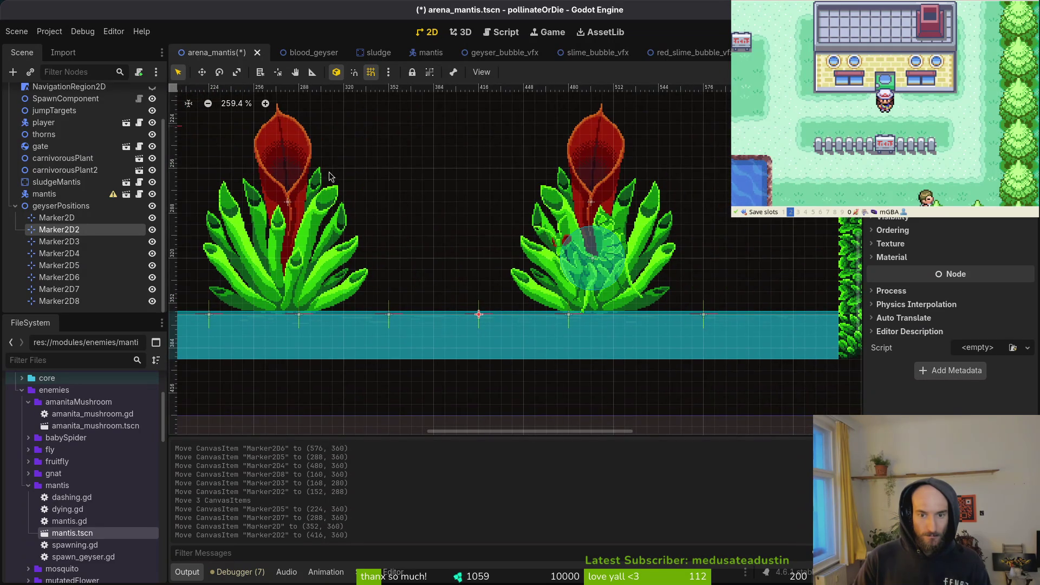
drag(705, 320, 660, 320)
scroll(279, 167, down, 2)
mouse_move(300, 177)
mouse_down()
mouse_move(550, 304)
mouse_move(698, 305)
mouse_up()
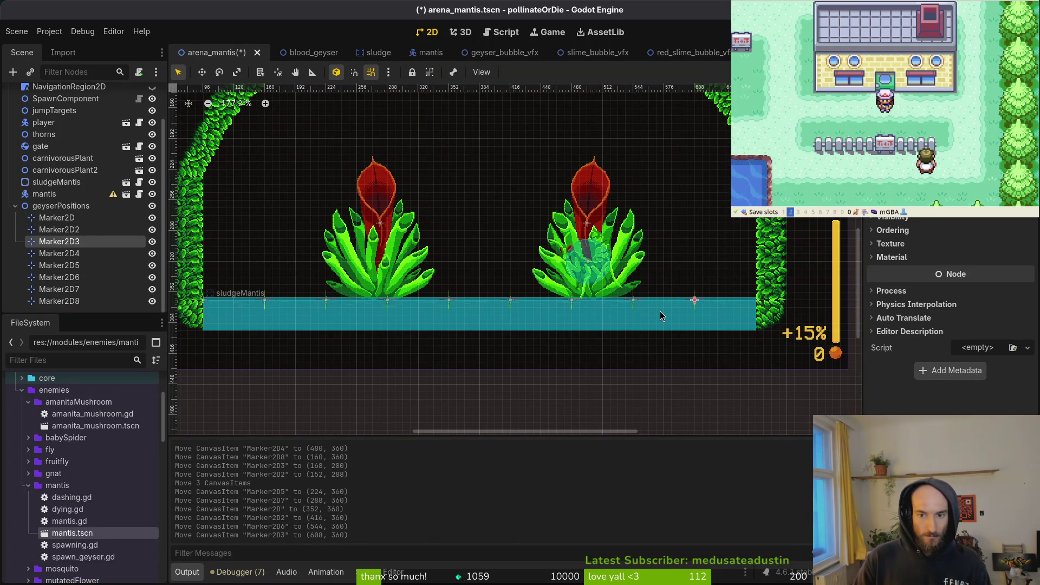
key(ctrl+s)
scroll(675, 271, down, 3)
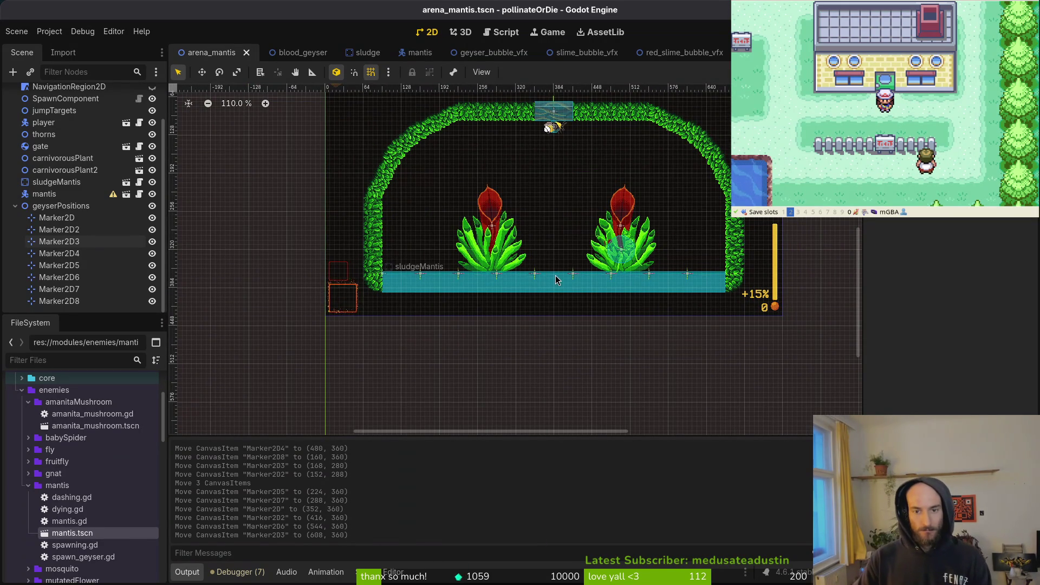
click(89, 208)
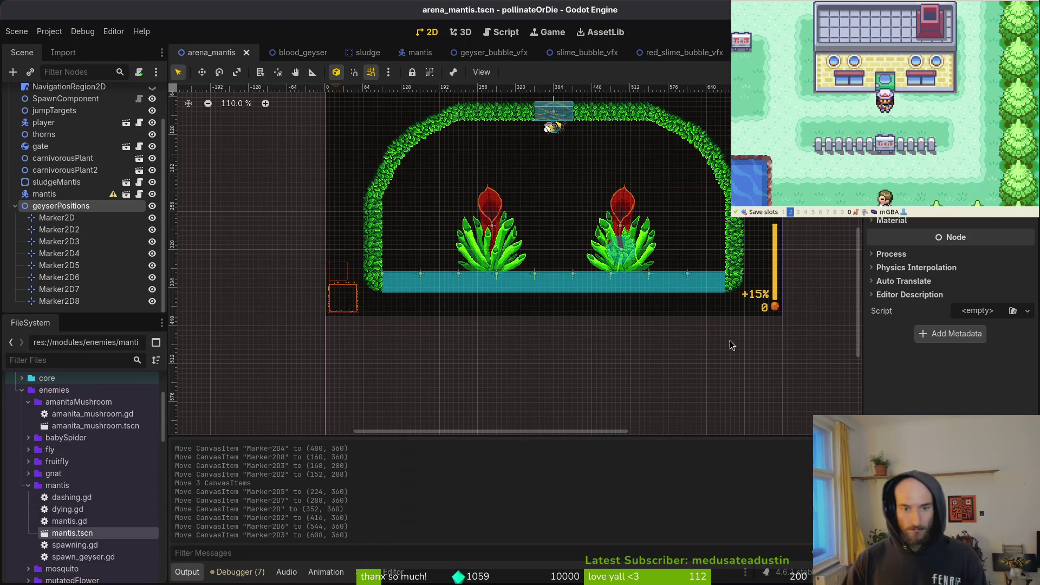
scroll(655, 303, up, 4)
click(677, 275)
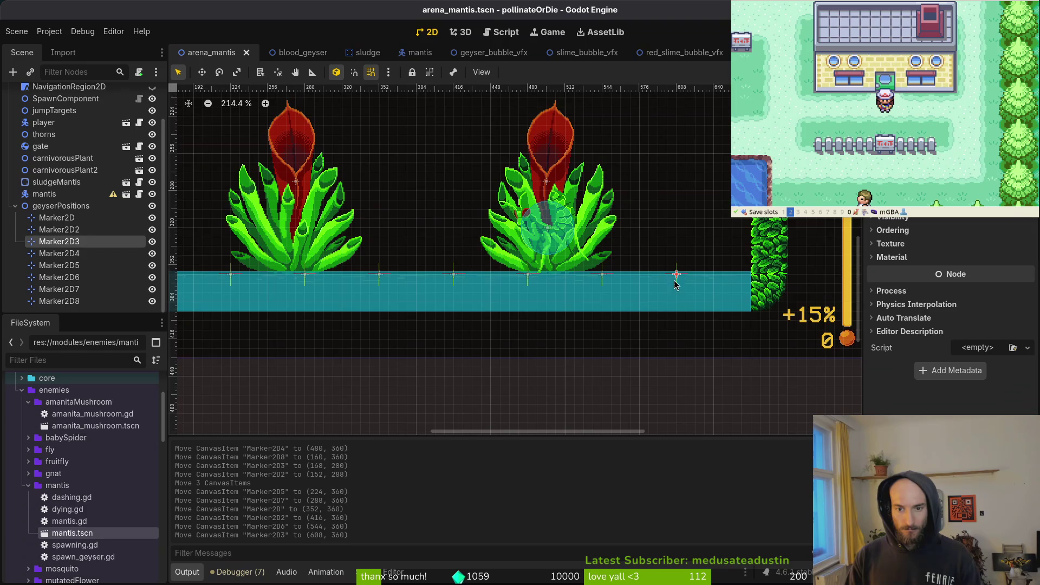
scroll(645, 279, up, 2)
key(ctrl+v)
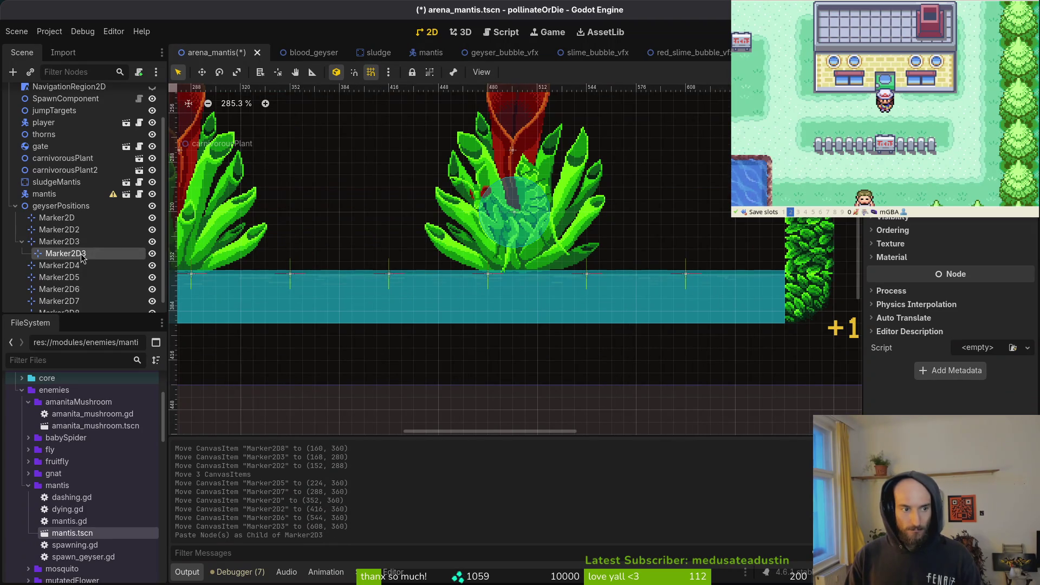
key(ctrl+z)
click(61, 206)
key(ctrl+v)
mouse_move(681, 280)
mouse_down()
mouse_move(643, 279)
mouse_move(622, 291)
mouse_up()
scroll(331, 261, left, 5)
scroll(665, 295, down, 4)
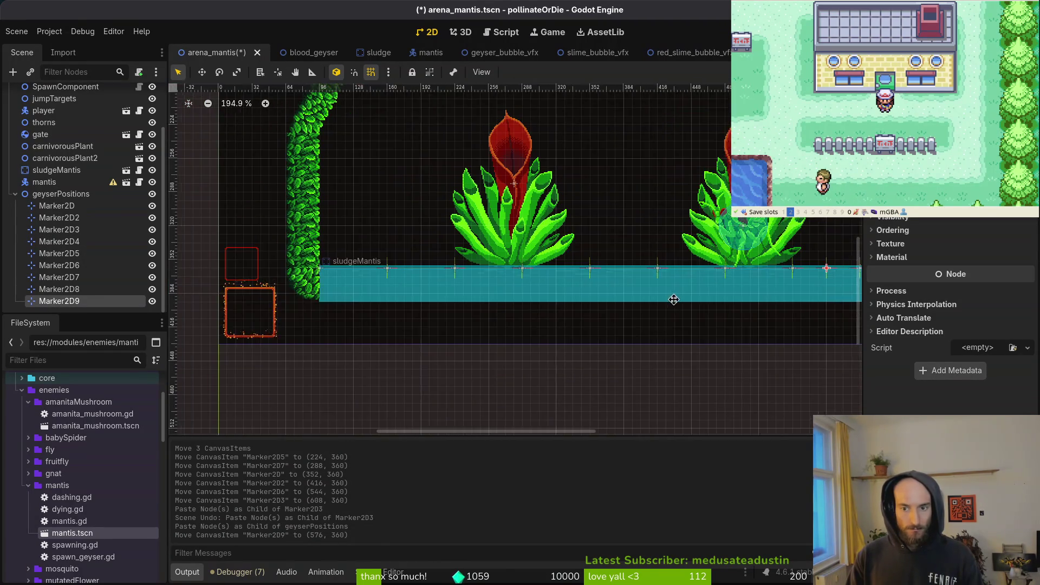
click(79, 198)
key(ctrl+v)
scroll(774, 277, right, 4)
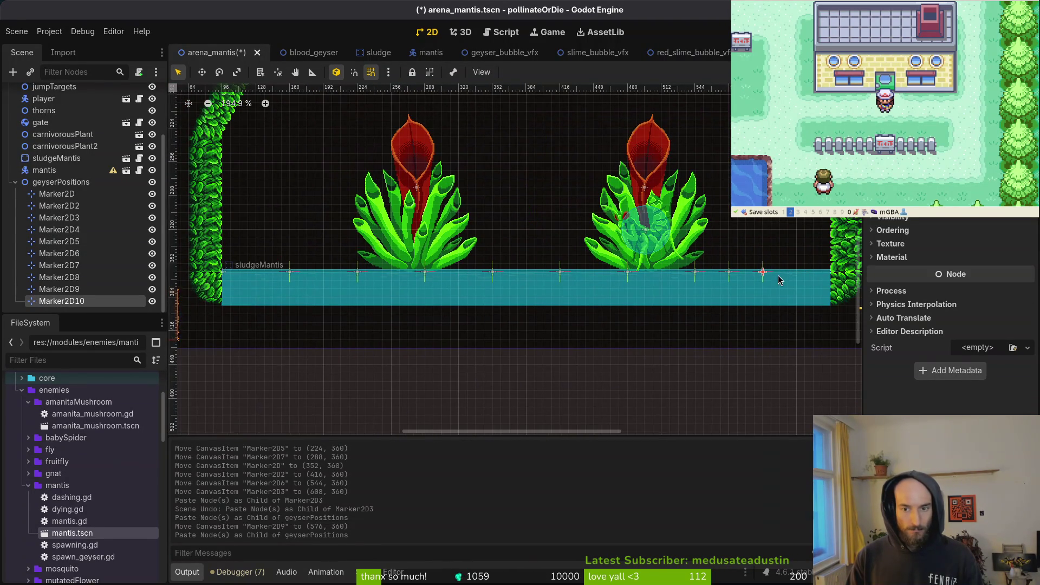
mouse_move(766, 278)
mouse_down()
mouse_move(302, 281)
mouse_move(324, 278)
mouse_up()
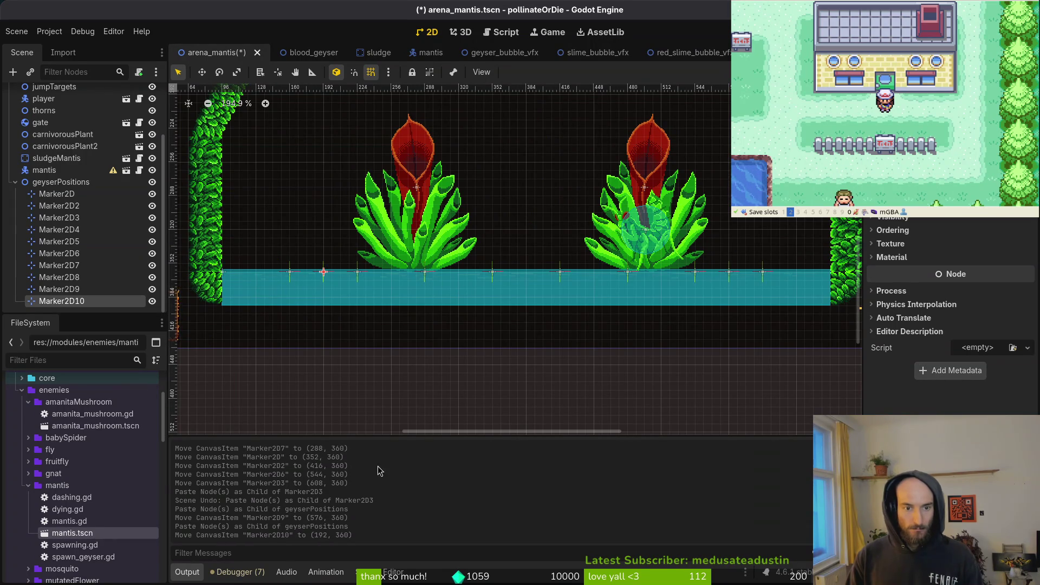
click(454, 417)
key(ctrl+s)
scroll(464, 337, down, 3)
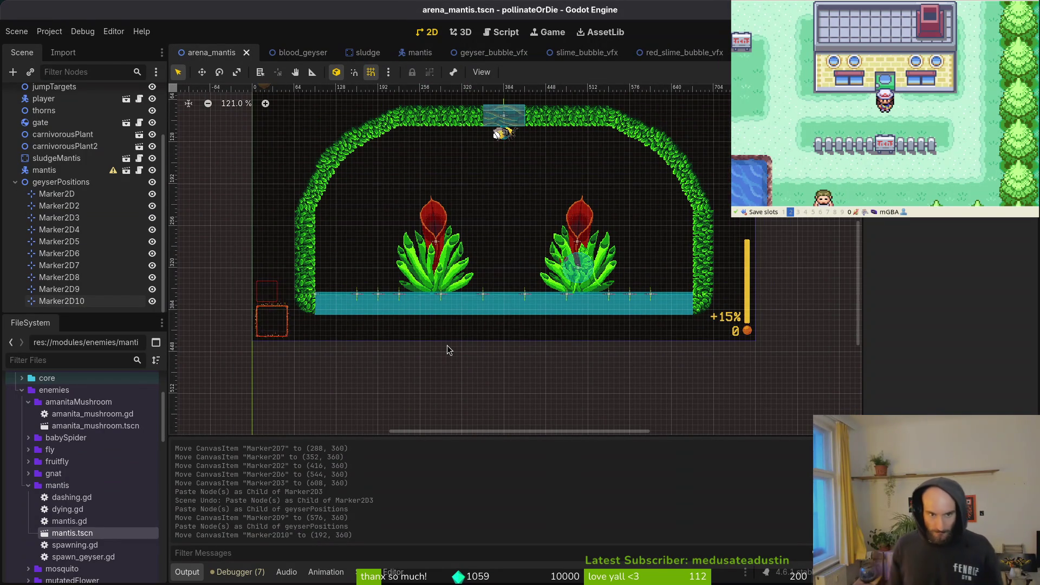
key(ctrl+z)
key(ctrl+z)
key(ctrl+z)
key(ctrl+z)
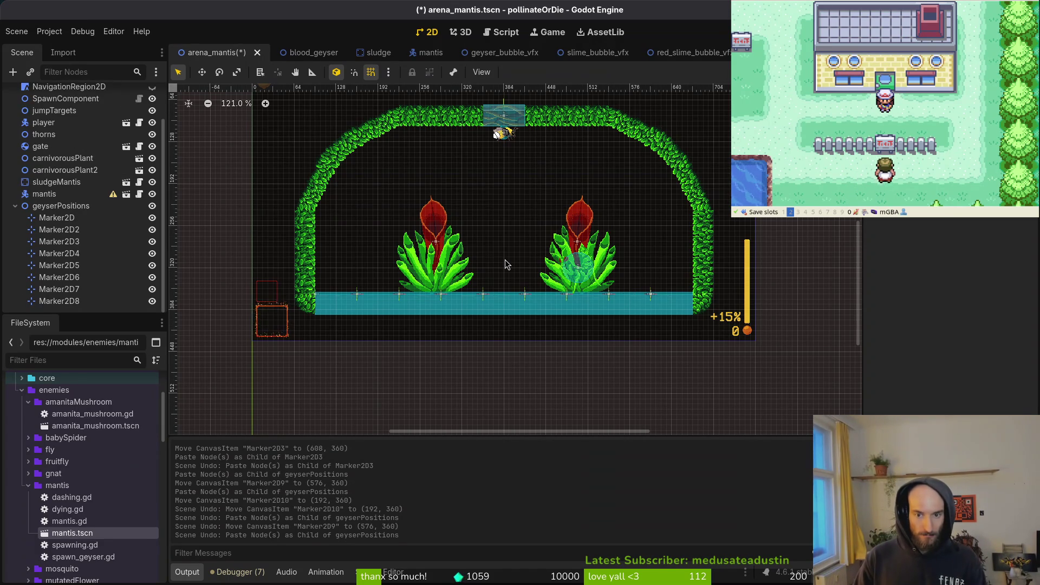
key(ctrl+z)
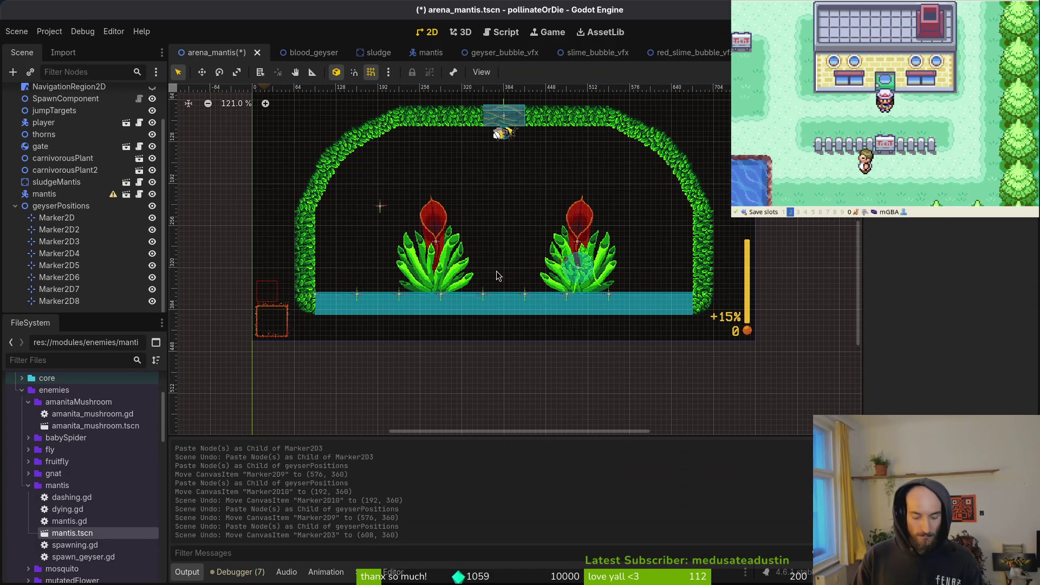
key(ctrl+shift+z)
key(ctrl+s)
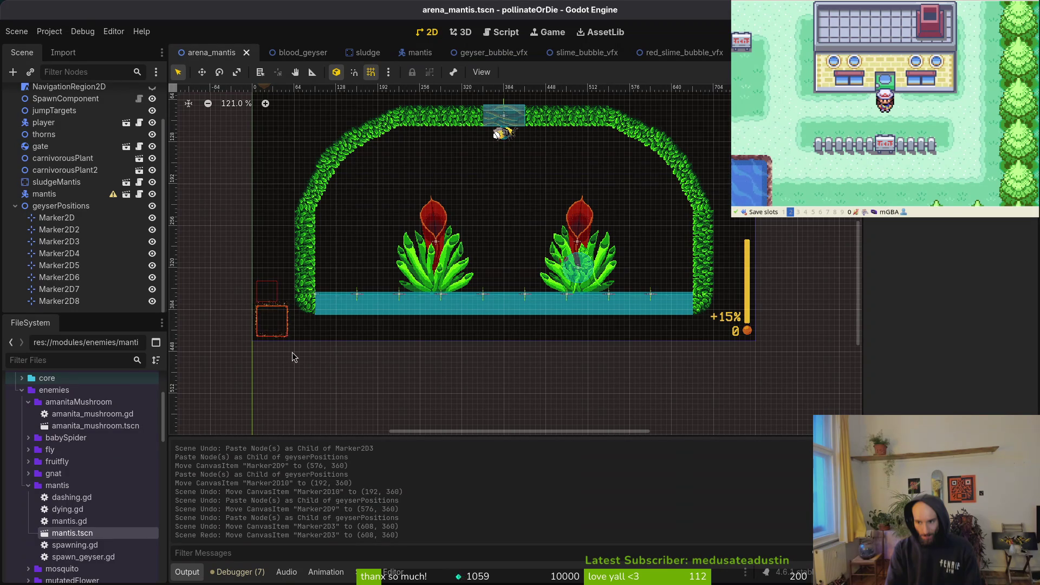
scroll(546, 360, up, 3)
scroll(548, 352, down, 3)
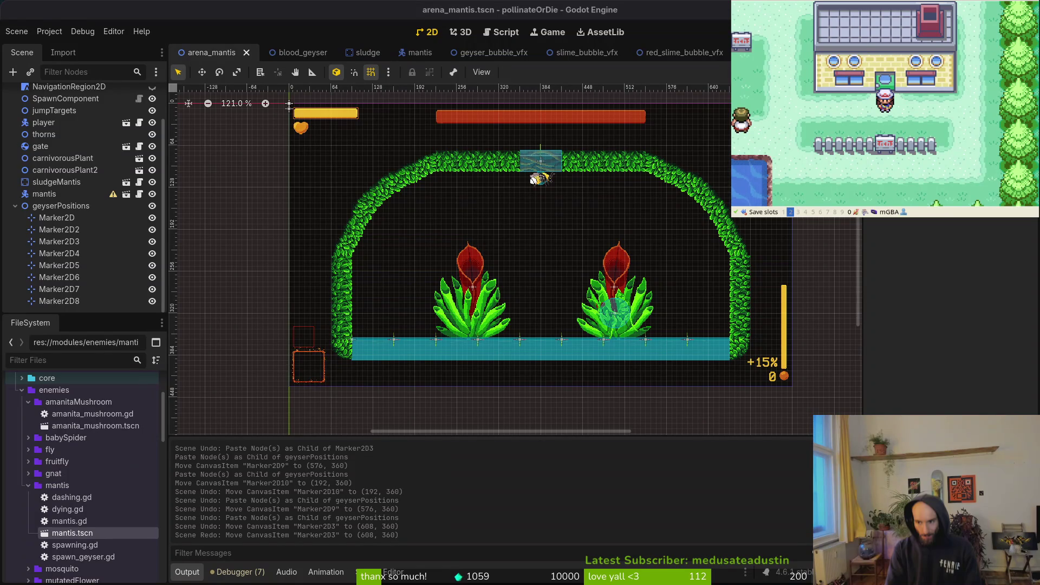
click(556, 356)
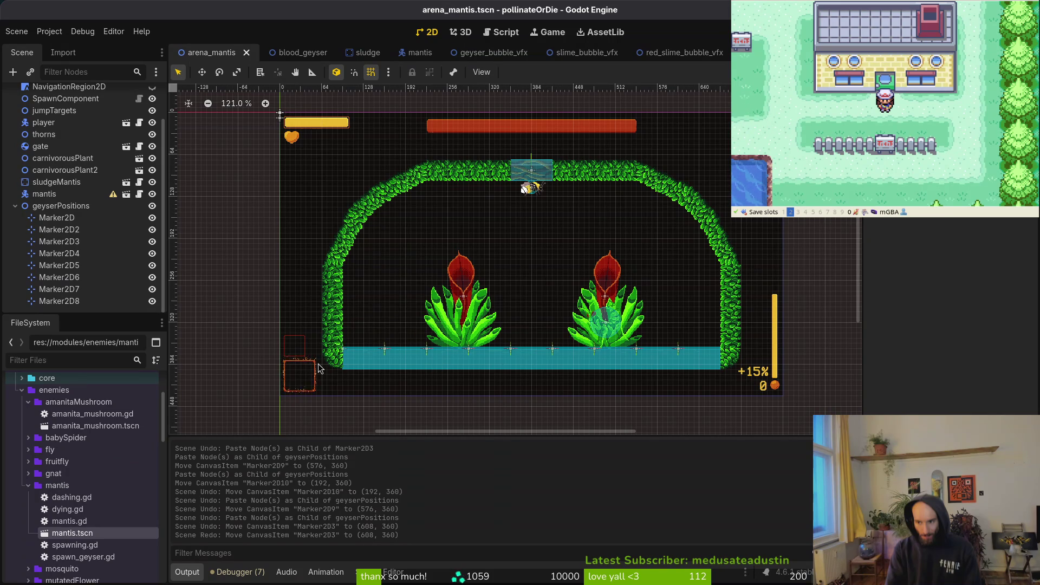
click(66, 210)
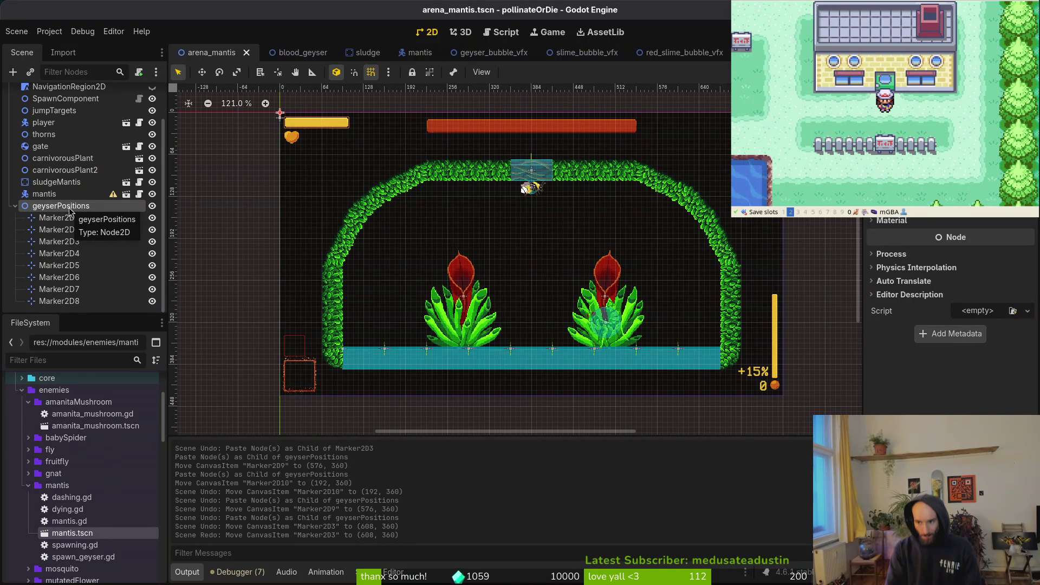
double_click(61, 206)
text(gey)
key(Escape)
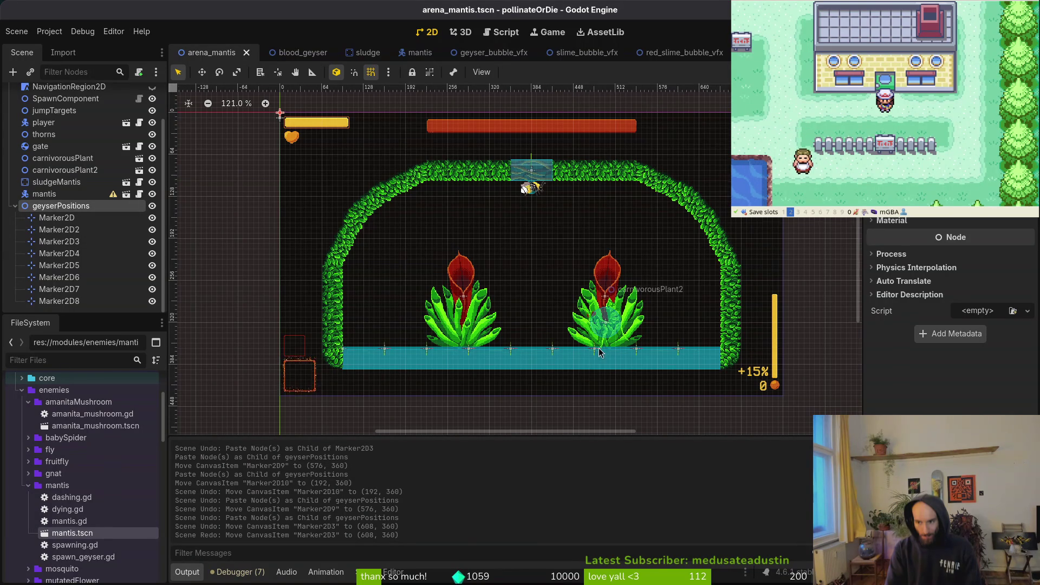
scroll(596, 347, up, 3)
scroll(596, 372, left, 2)
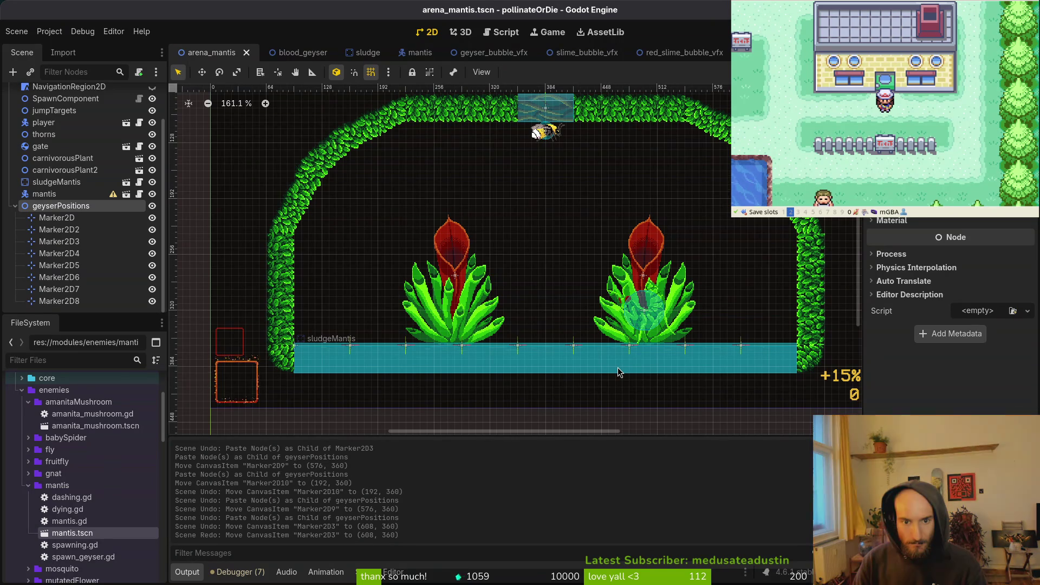
Step: Nudge the left carnivorousPlant 8 px left and save the scene
click(475, 320)
drag(472, 316, 469, 319)
key(ctrl+s)
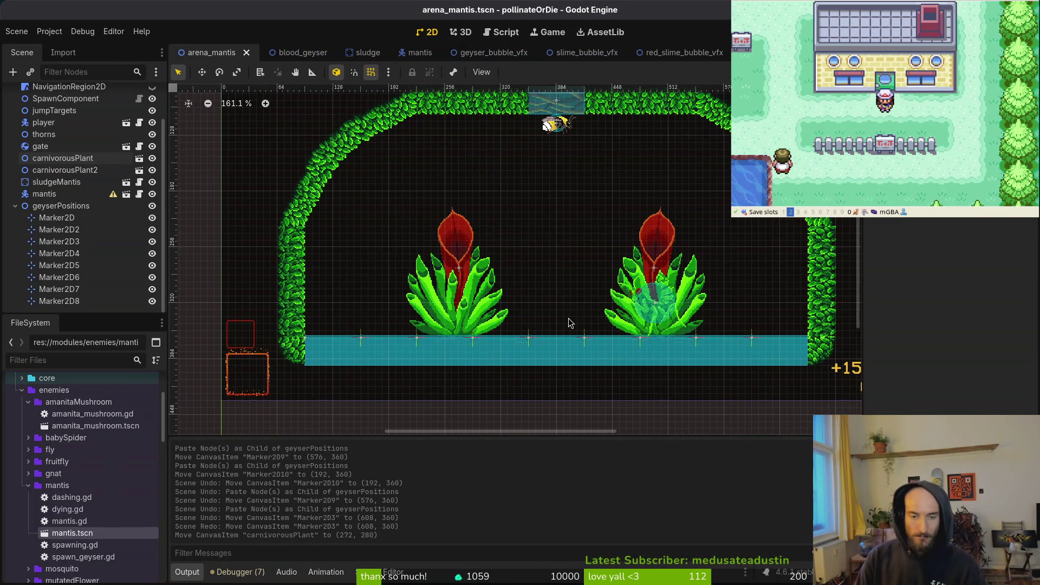
Step: Rename the geyserPositions group to geyserLeft
scroll(557, 308, down, 2)
scroll(557, 308, left, 3)
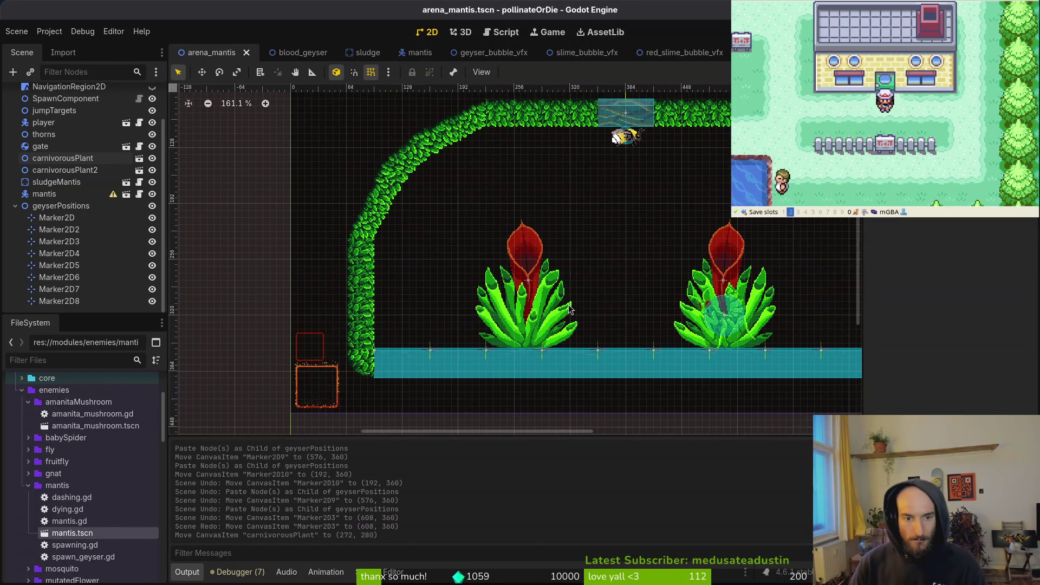
click(82, 206)
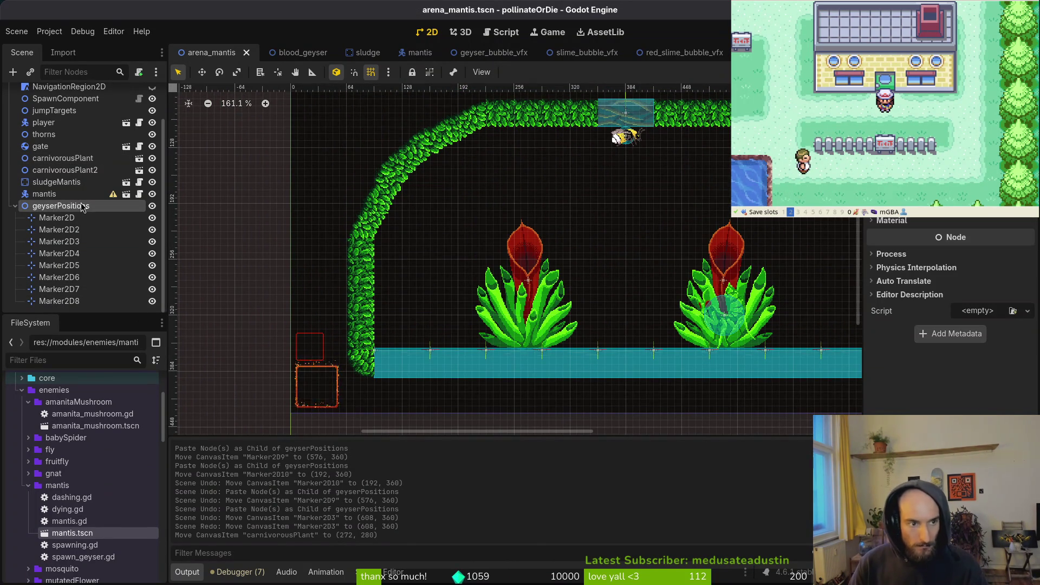
double_click(81, 206)
text(geyserLeft)
key(Return)
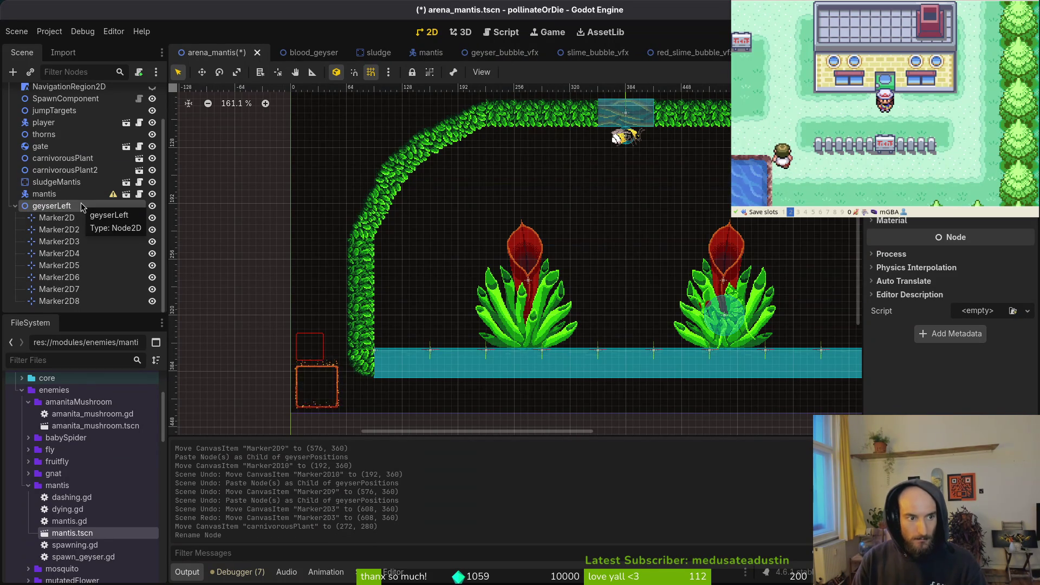
Step: Shift the seven markers left to x 192, 224, 256, 320, 352, 384 and 416 on the floor
drag(486, 352, 459, 355)
drag(542, 353, 489, 357)
drag(597, 352, 515, 353)
drag(654, 353, 570, 352)
drag(710, 352, 599, 353)
scroll(517, 356, right, 2)
drag(697, 357, 557, 357)
drag(751, 353, 583, 353)
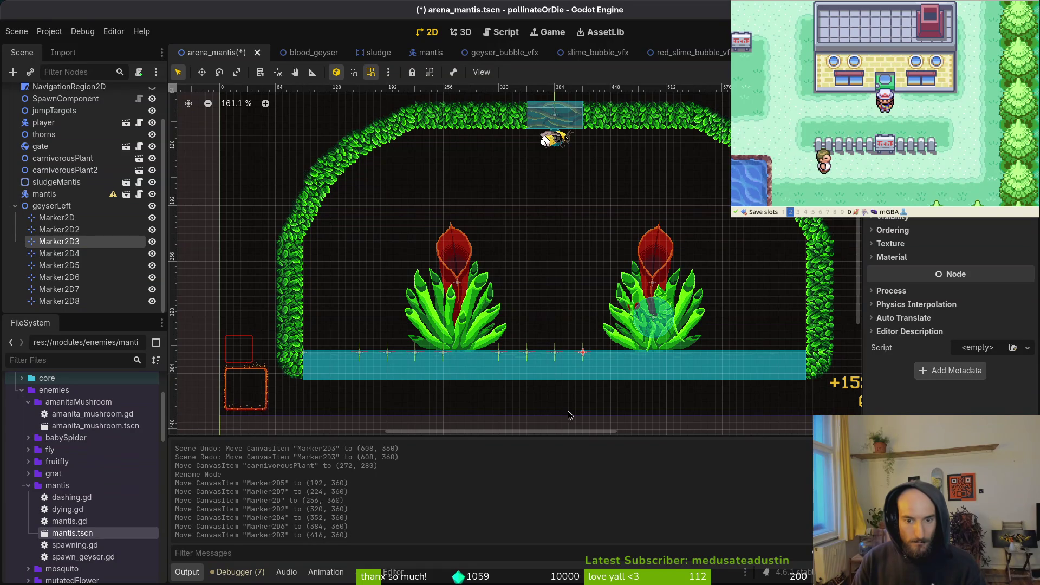
Step: Duplicate Marker2D2 into geyserLeft and place the new Marker2D9 at x 288
click(499, 354)
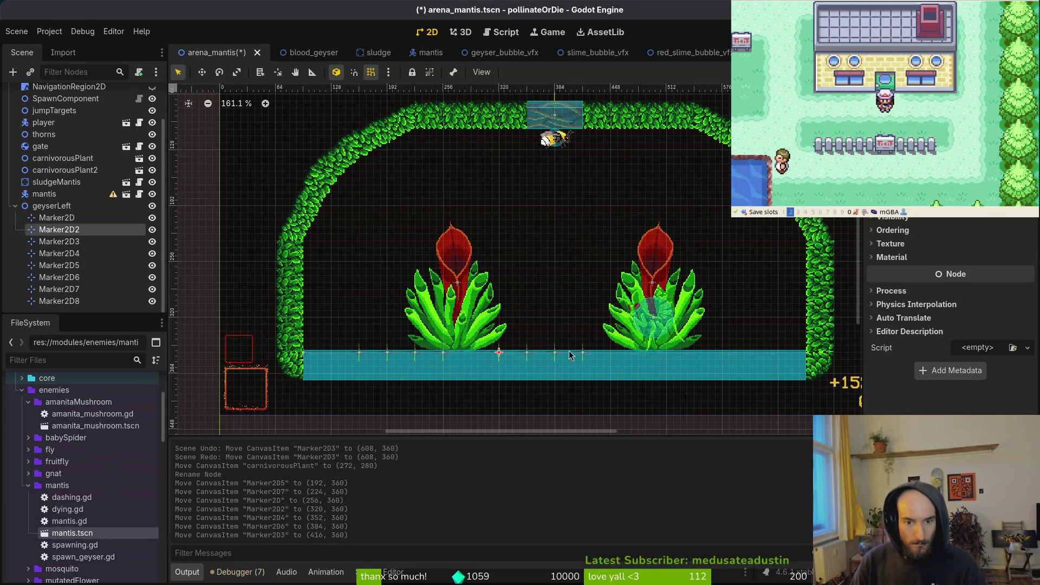
key(ctrl+c)
click(81, 206)
key(ctrl+v)
drag(494, 358, 475, 359)
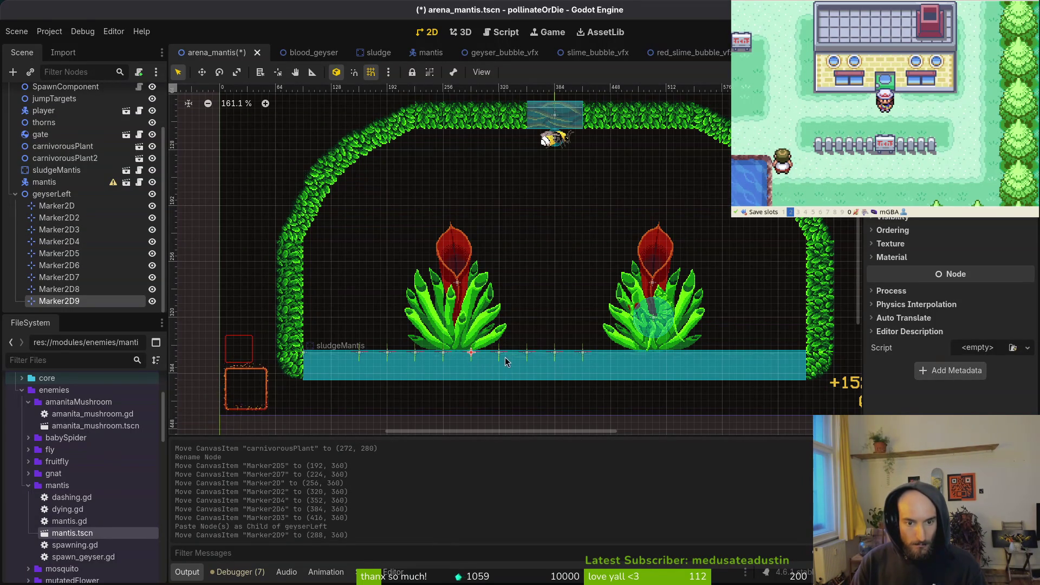
Step: Reparent Marker2D2, Marker2D3, Marker2D4, Marker2D6 and Marker2D9 under the mantis node
shift+click(527, 355)
shift+click(555, 355)
shift+click(582, 353)
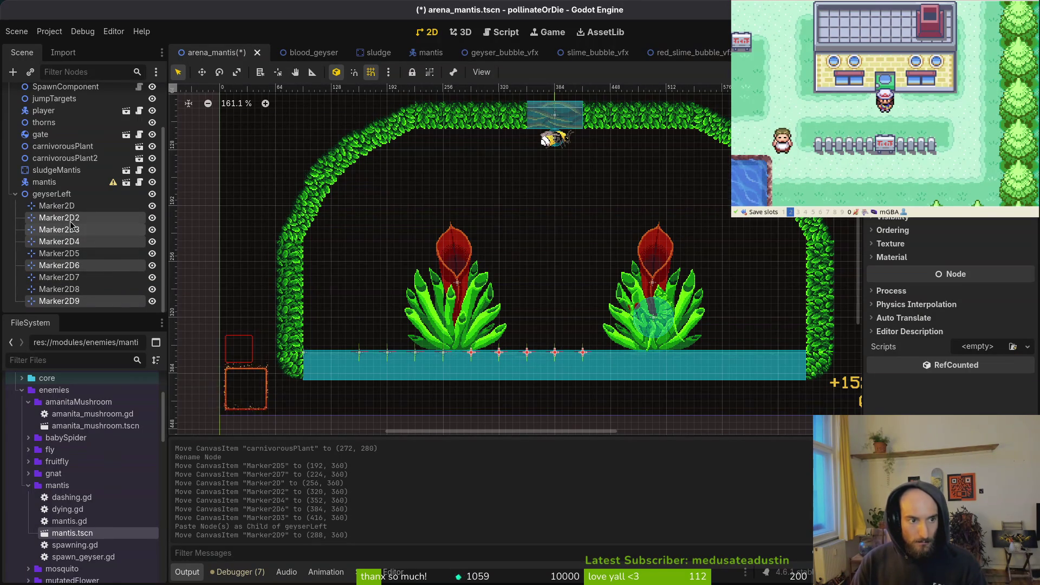
scroll(57, 235, up, 1)
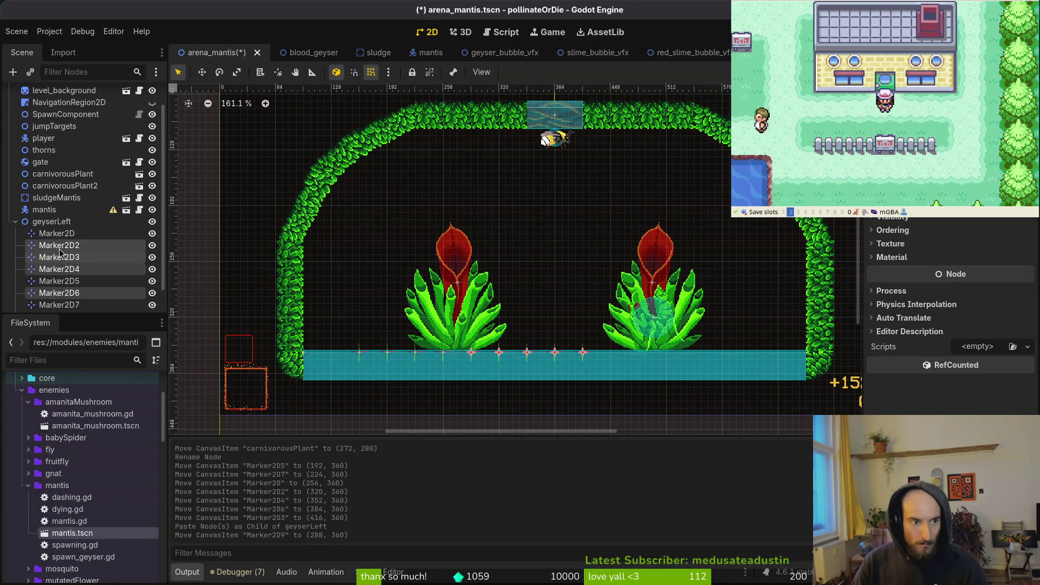
scroll(59, 255, down, 1)
scroll(55, 173, up, 1)
scroll(62, 235, down, 1)
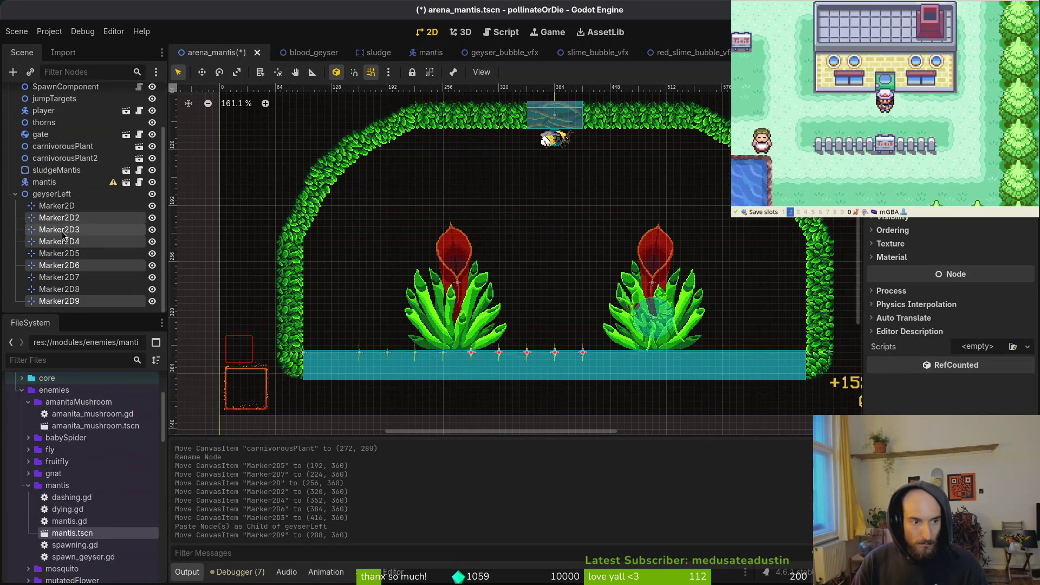
drag(46, 218, 46, 184)
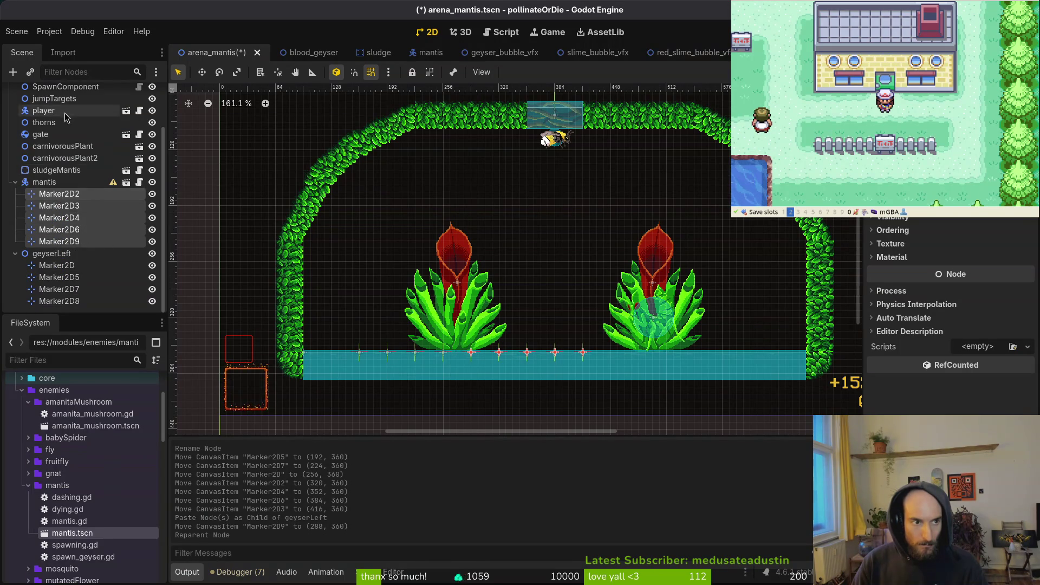
scroll(52, 102, up, 3)
click(52, 98)
key(ctrl+a)
Step: Add sibling Node2D groups geyserMid and geyserRight under arenaMantis
text(node)
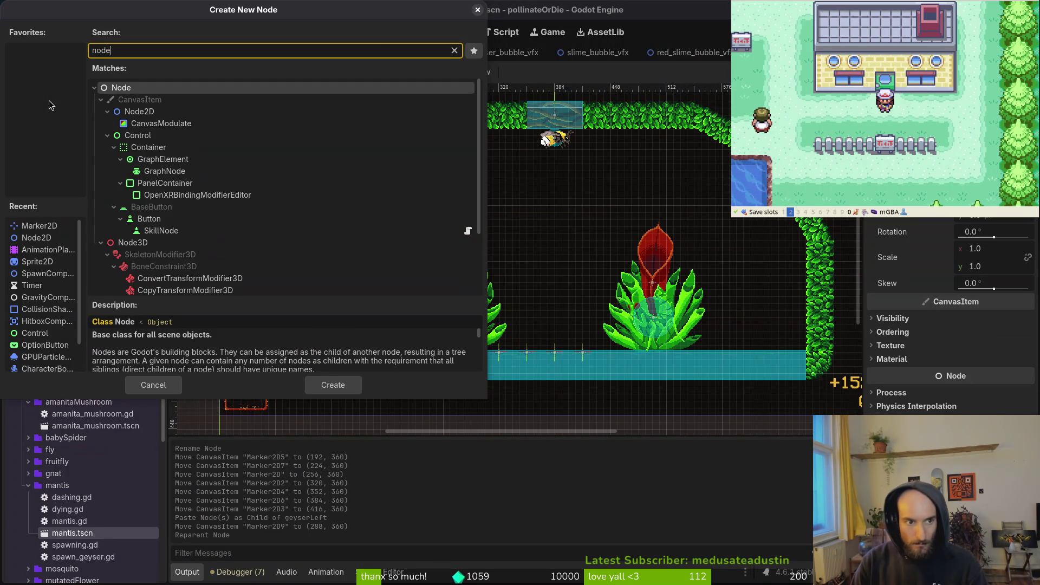
key(Down)
key(Return)
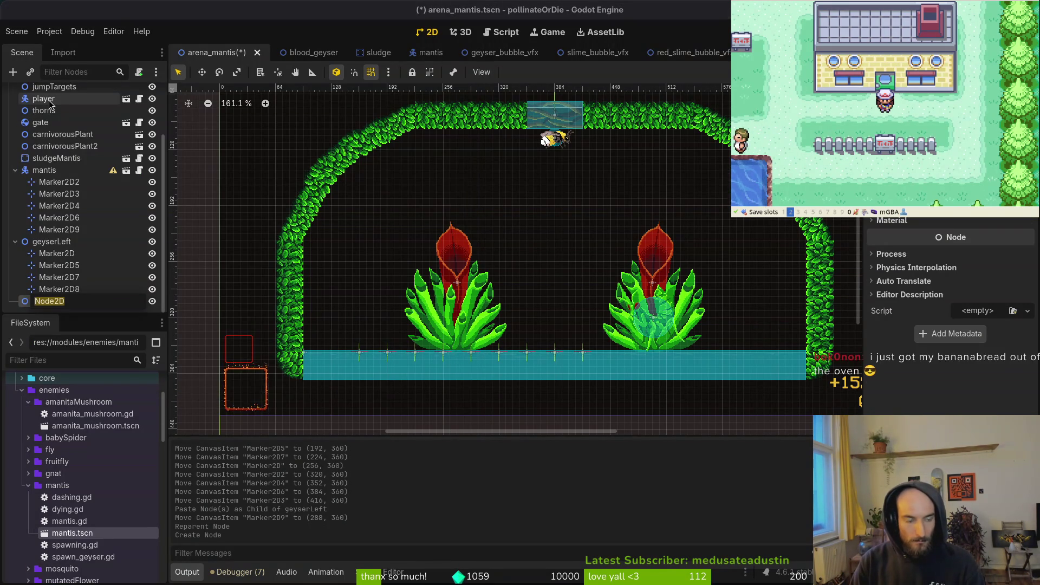
text(geyserMid)
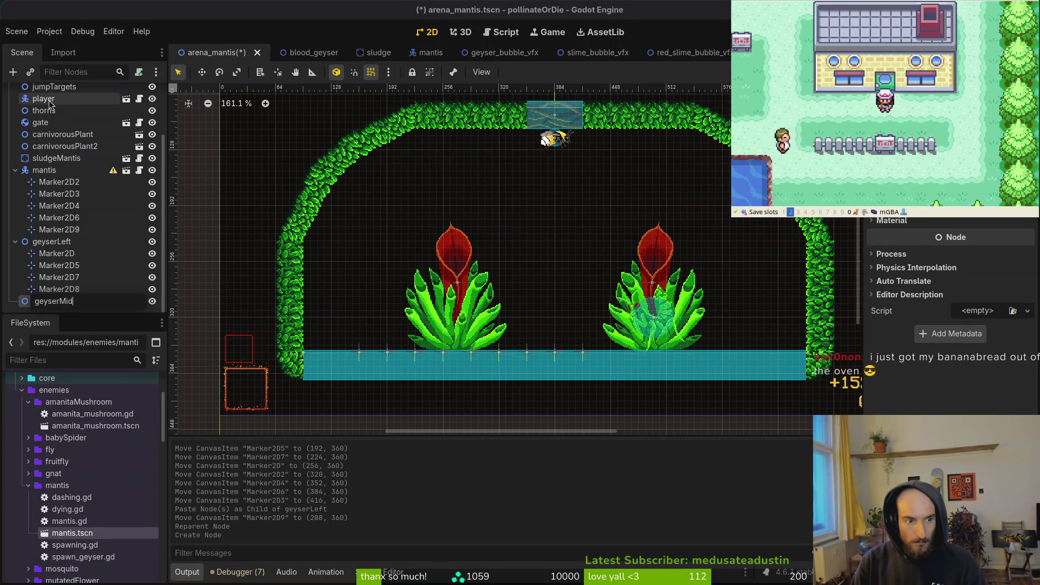
key(Return)
key(ctrl+v)
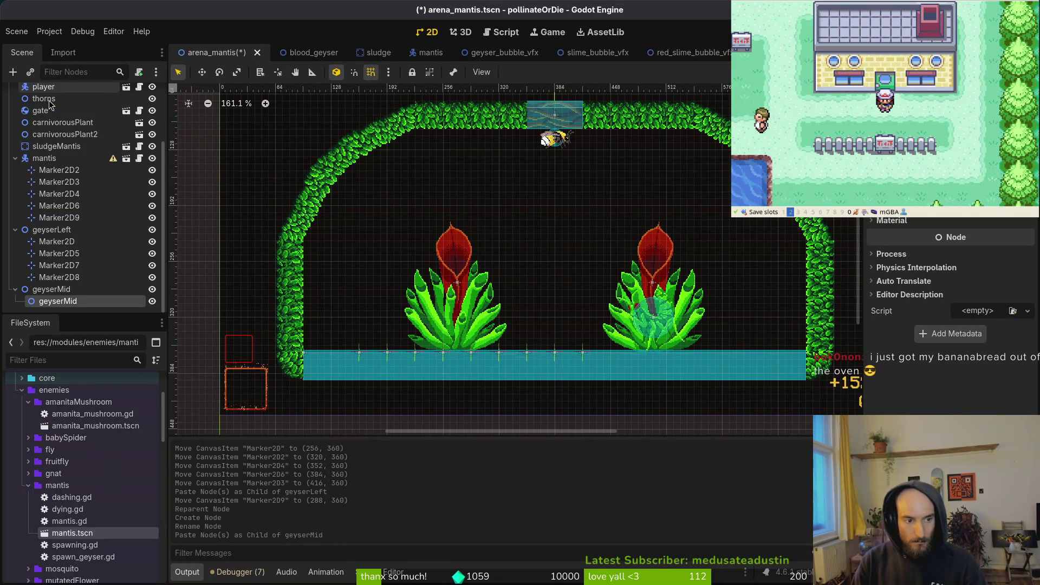
key(F2)
key(BackSpace)
key(BackSpace)
key(BackSpace)
text(Right)
key(Return)
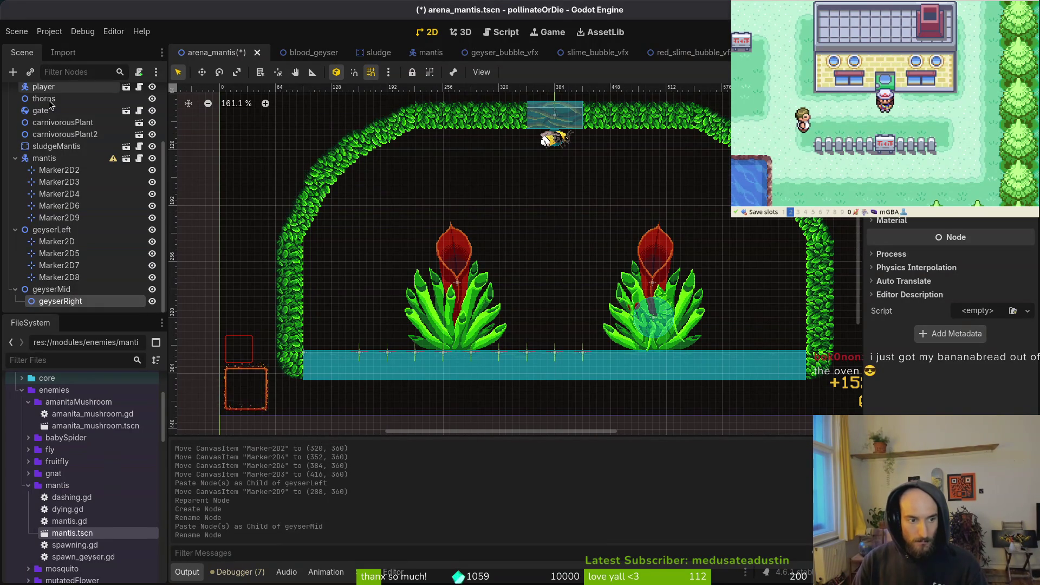
drag(57, 301, 56, 286)
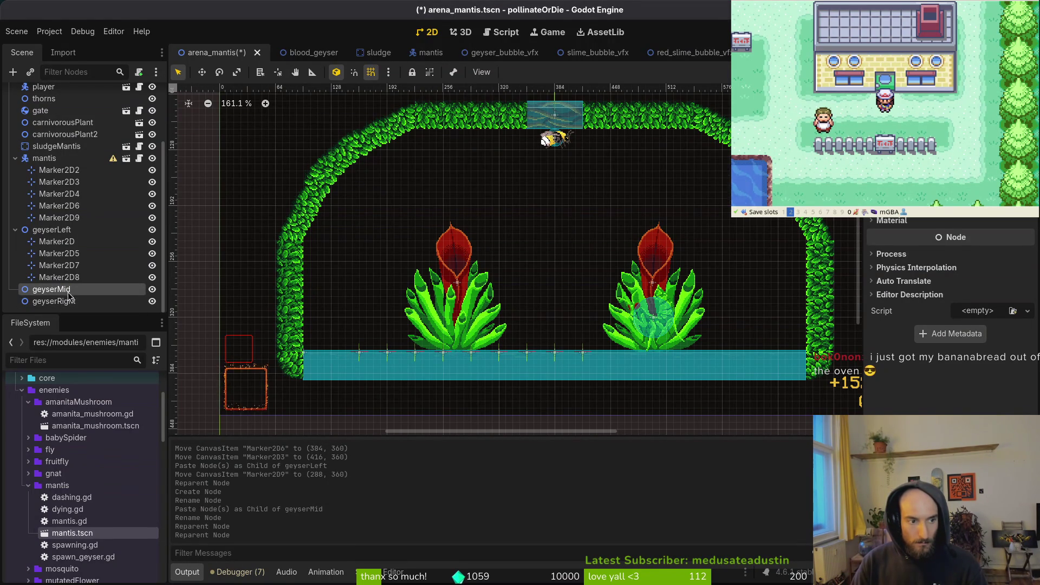
Step: Move the five markers from mantis into geyserMid
click(61, 175)
shift+click(56, 219)
mouse_move(68, 175)
mouse_down()
mouse_move(80, 207)
mouse_move(79, 291)
mouse_up()
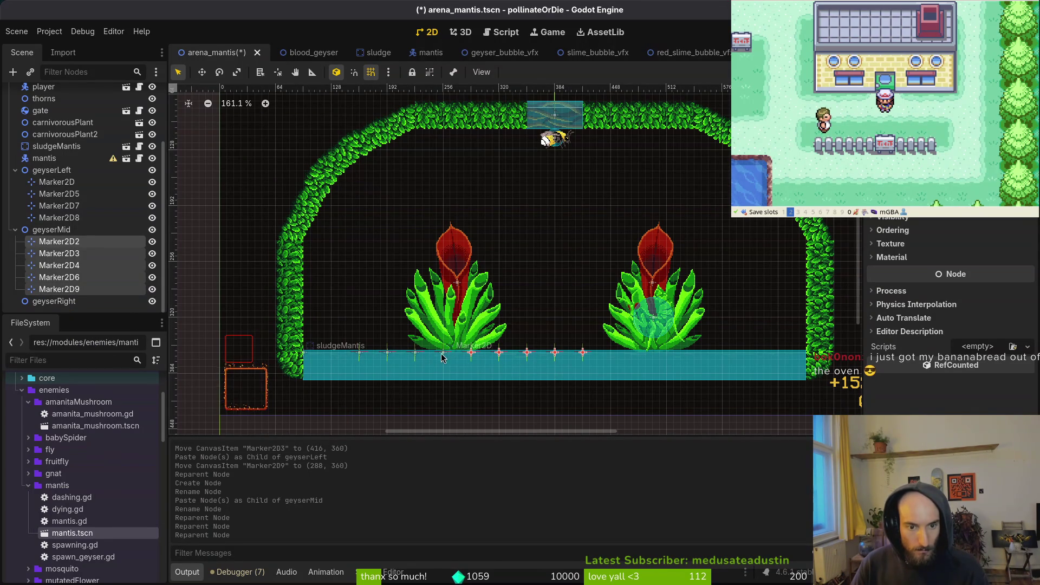
Step: Add a new geyserLeft marker, Marker2D9, at (176, 360) and save the scene
click(359, 355)
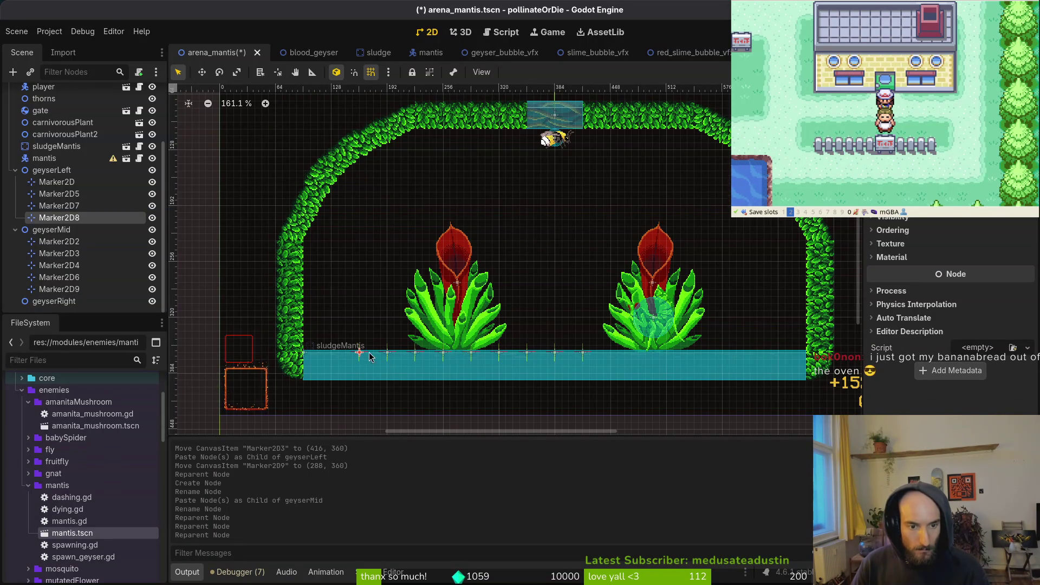
click(51, 170)
key(ctrl+v)
scroll(401, 363, up, 2)
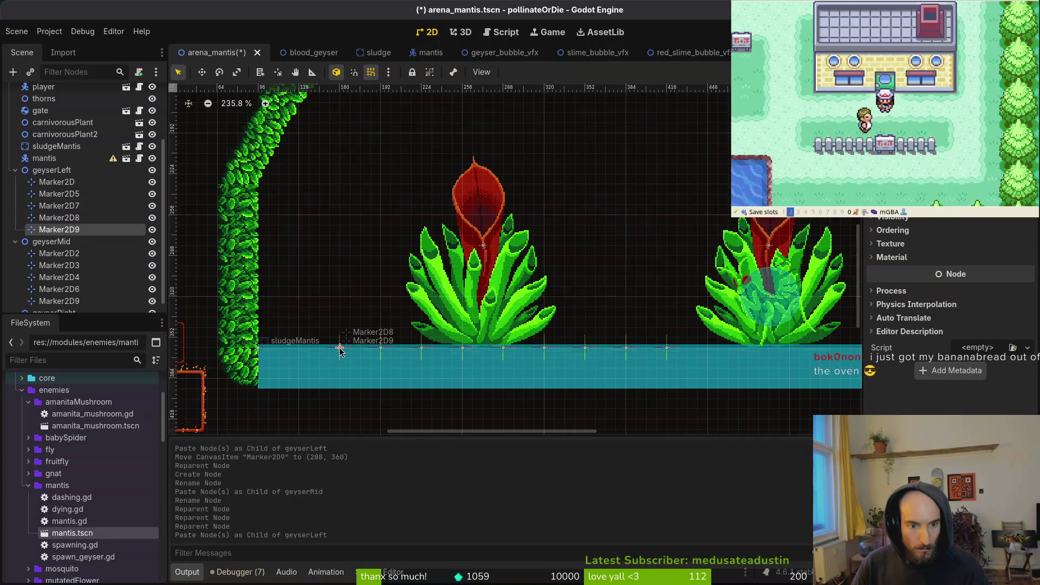
drag(339, 353, 364, 350)
key(ctrl+s)
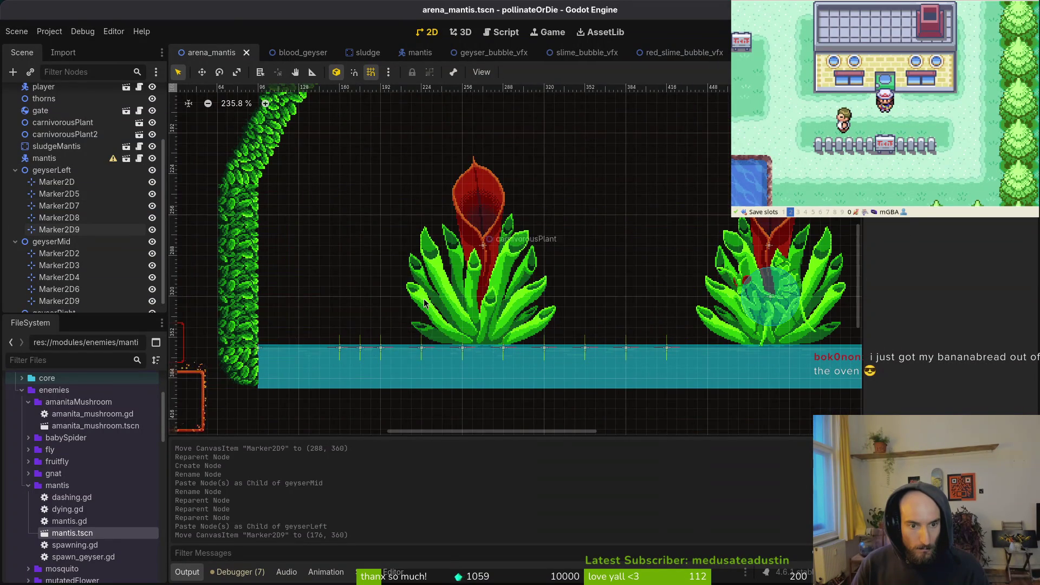
scroll(428, 304, down, 2)
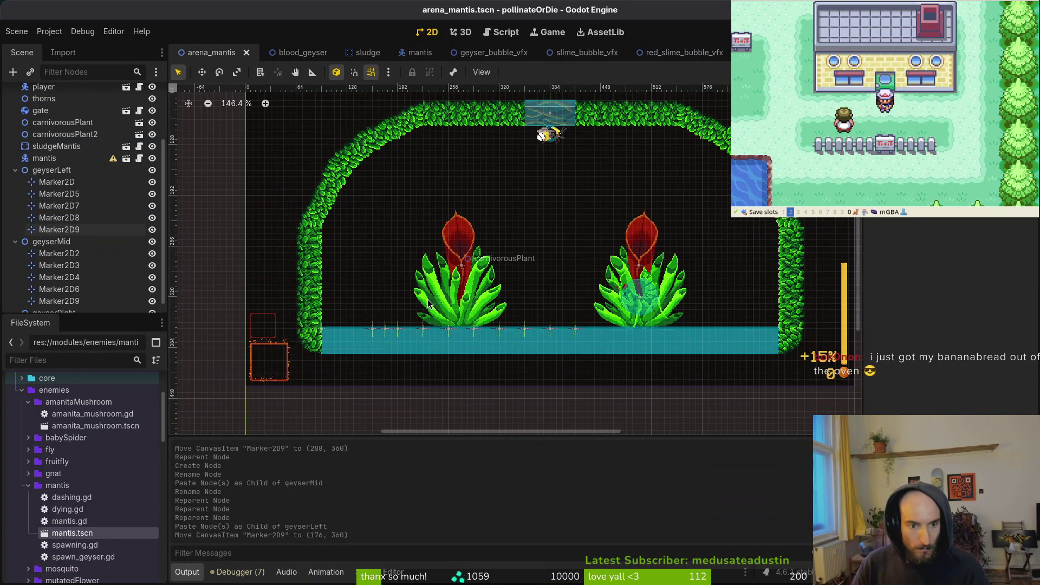
Step: Add geyserMid Marker2D5 at (448, 360) and move geyserMid's Marker2D9 into geyserLeft
click(64, 254)
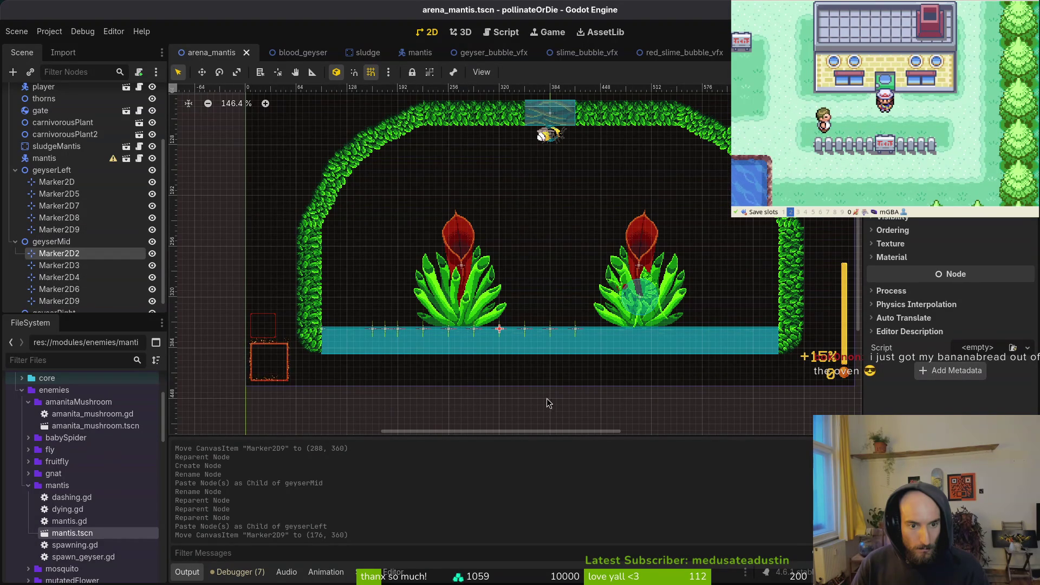
click(89, 301)
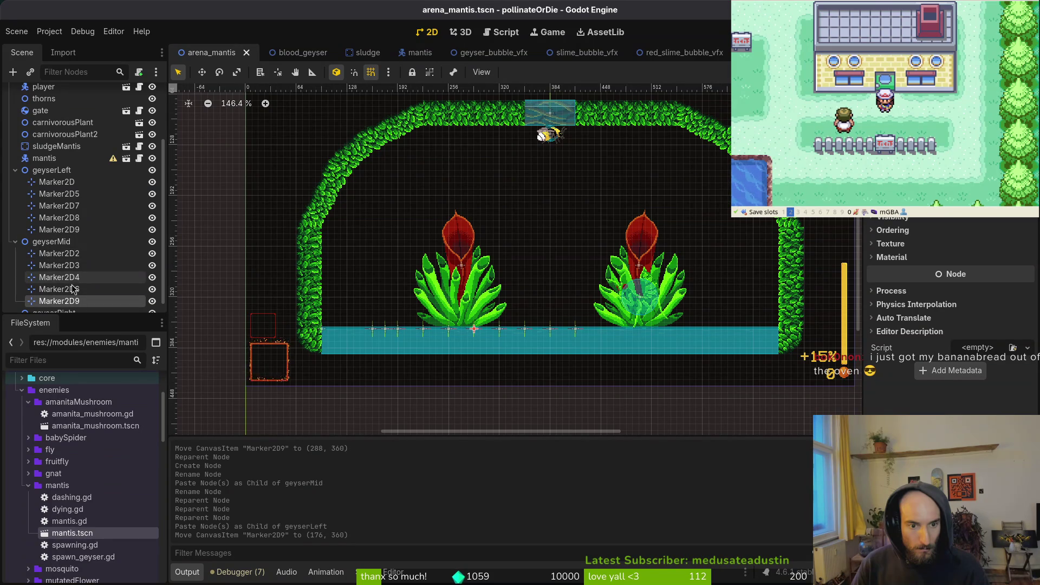
click(76, 277)
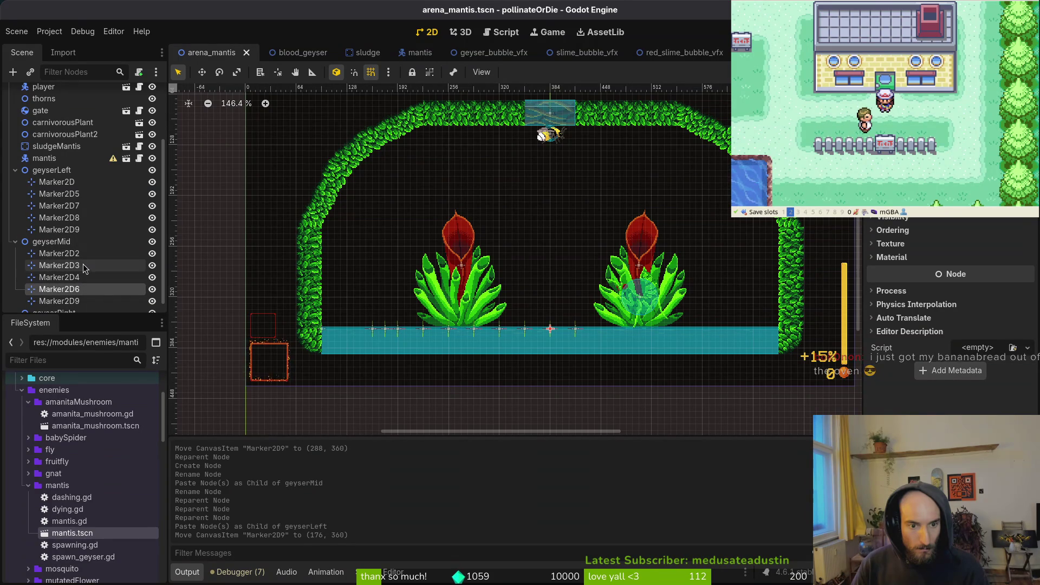
click(52, 241)
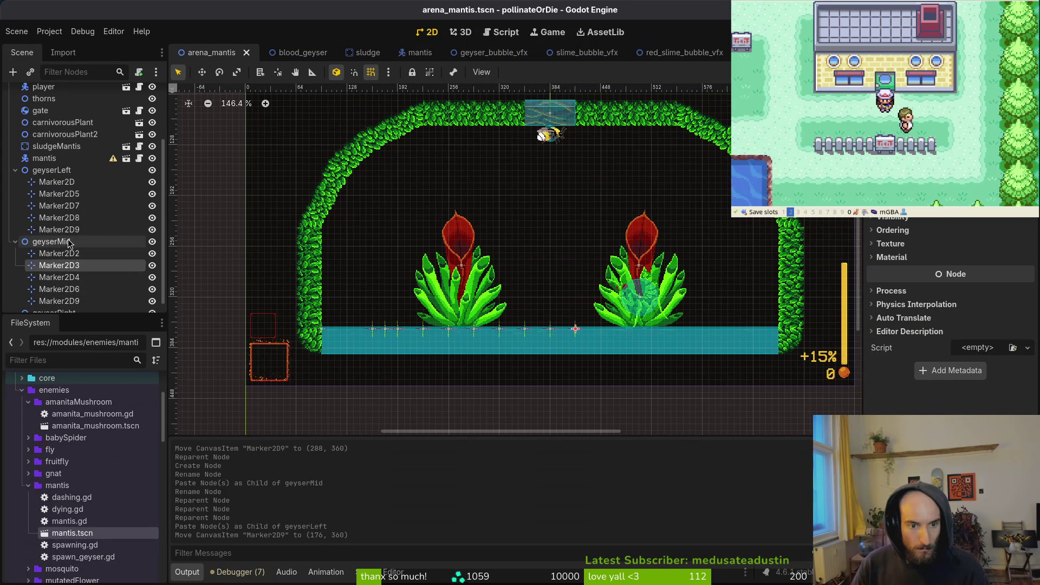
key(ctrl+v)
scroll(583, 336, up, 3)
drag(565, 326, 596, 328)
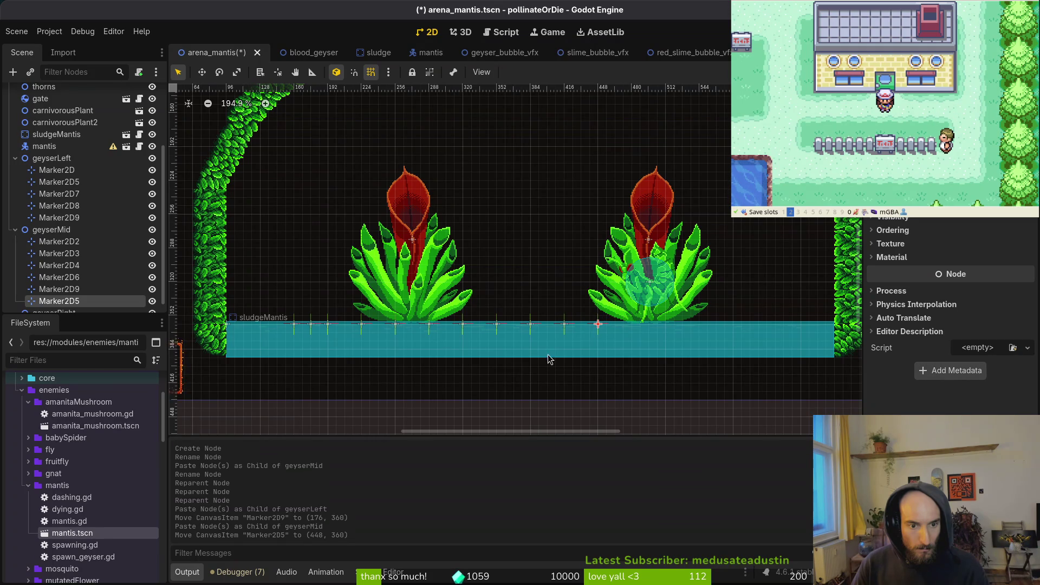
click(429, 325)
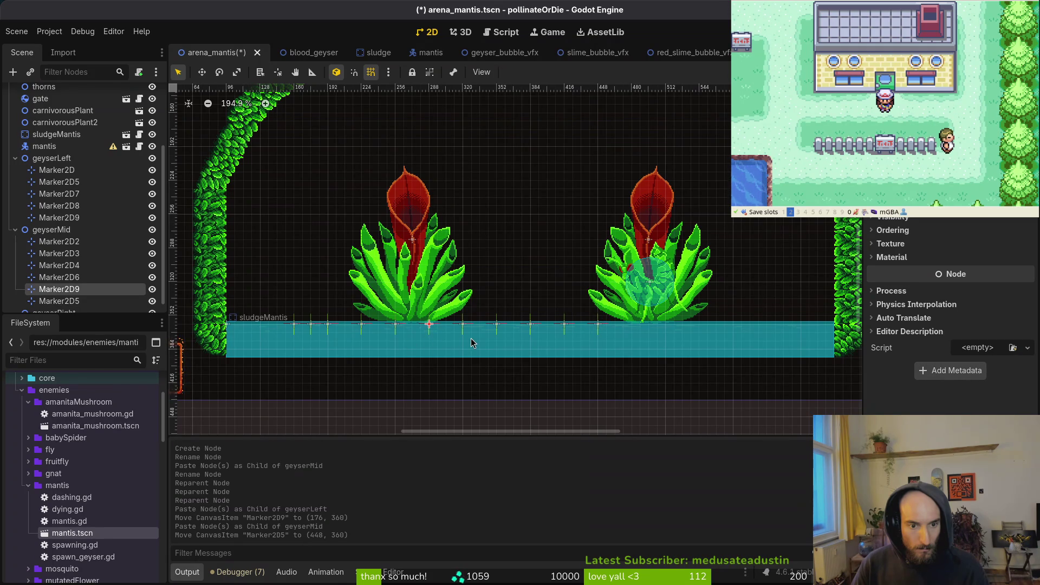
drag(60, 289, 84, 227)
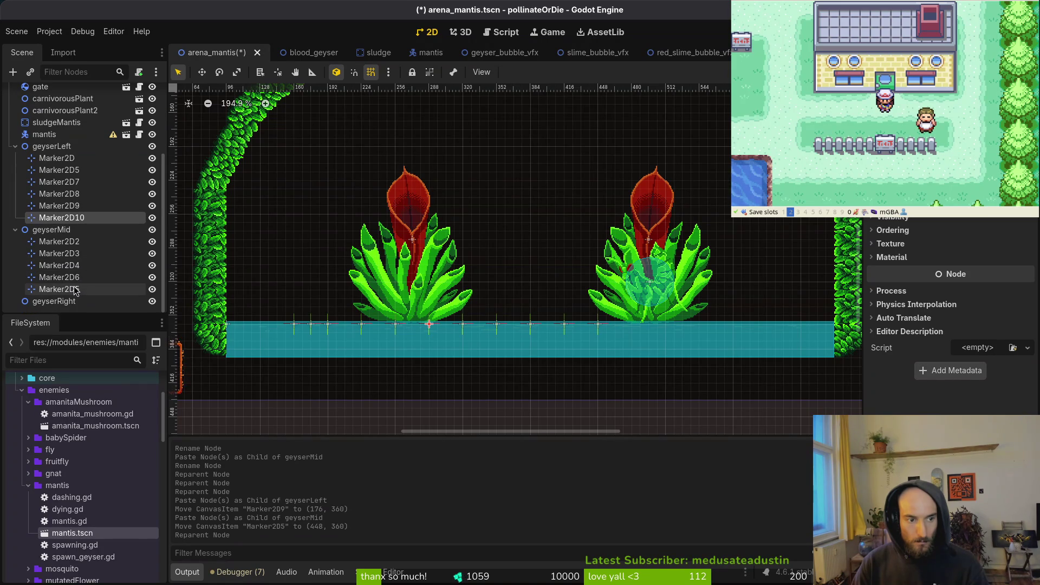
Step: Copy Marker2D2 from geyserMid into geyserRight and move it to x 480 on the sludge
click(71, 241)
key(ctrl+c)
click(54, 302)
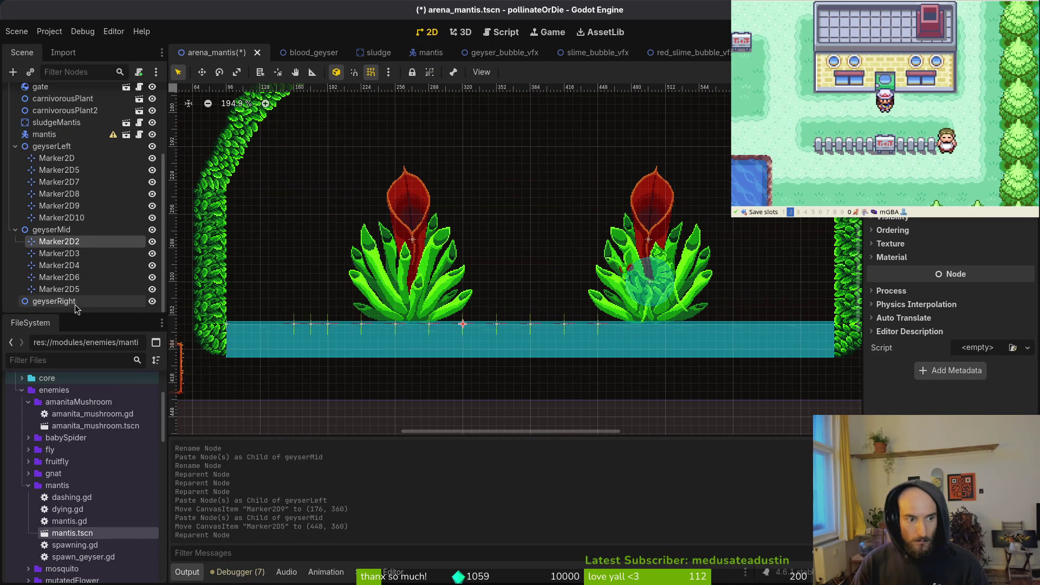
key(ctrl+v)
drag(480, 336, 633, 333)
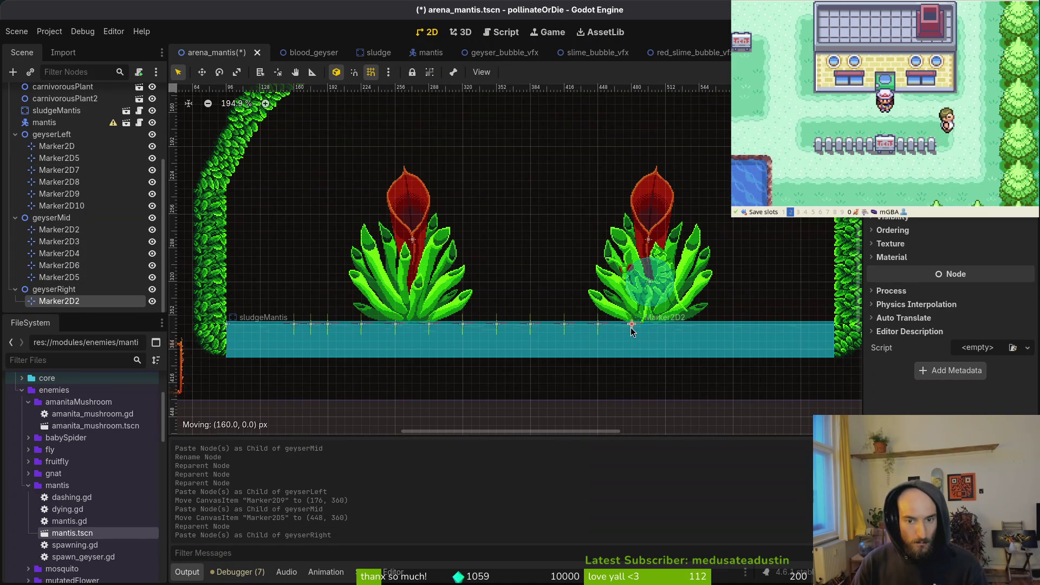
Step: Paste more geyserRight markers, placing them along the sludge at x 512, 544 and 576
click(54, 289)
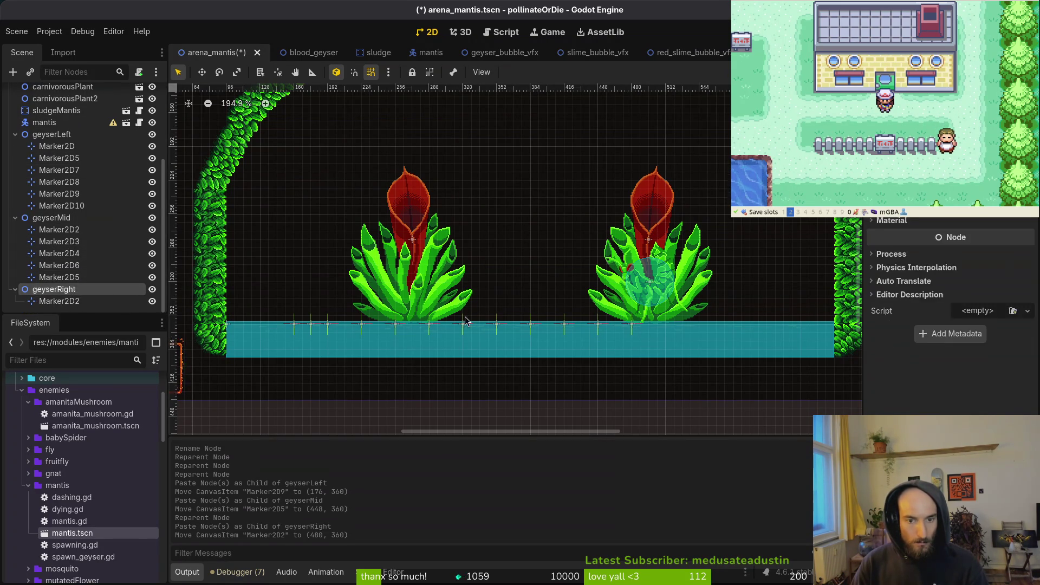
key(ctrl+v)
drag(632, 324, 699, 333)
click(122, 279)
key(ctrl+v)
click(54, 265)
key(ctrl+v)
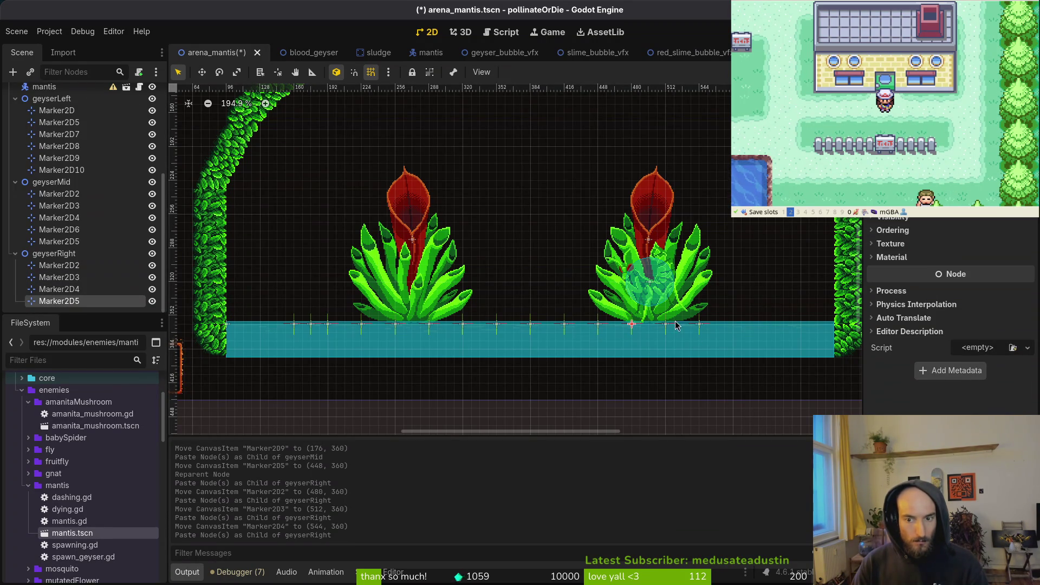
mouse_move(632, 325)
mouse_down()
mouse_move(750, 329)
mouse_move(733, 329)
mouse_up()
Step: Add geyserRight markers at x 592 and 608, then save the arena scene
click(54, 253)
key(ctrl+v)
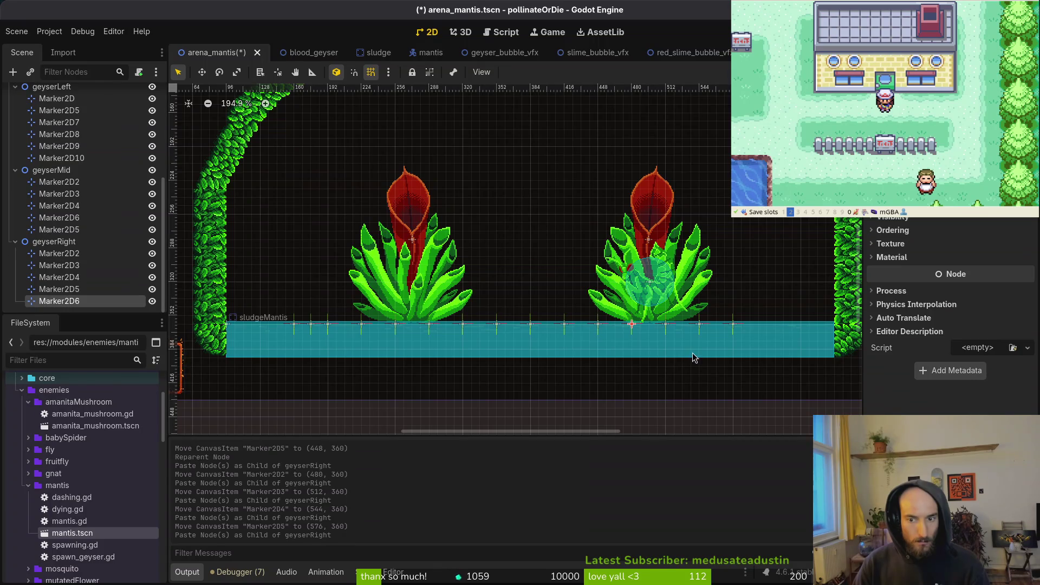
drag(632, 325, 749, 325)
click(54, 242)
key(ctrl+v)
drag(632, 324, 770, 328)
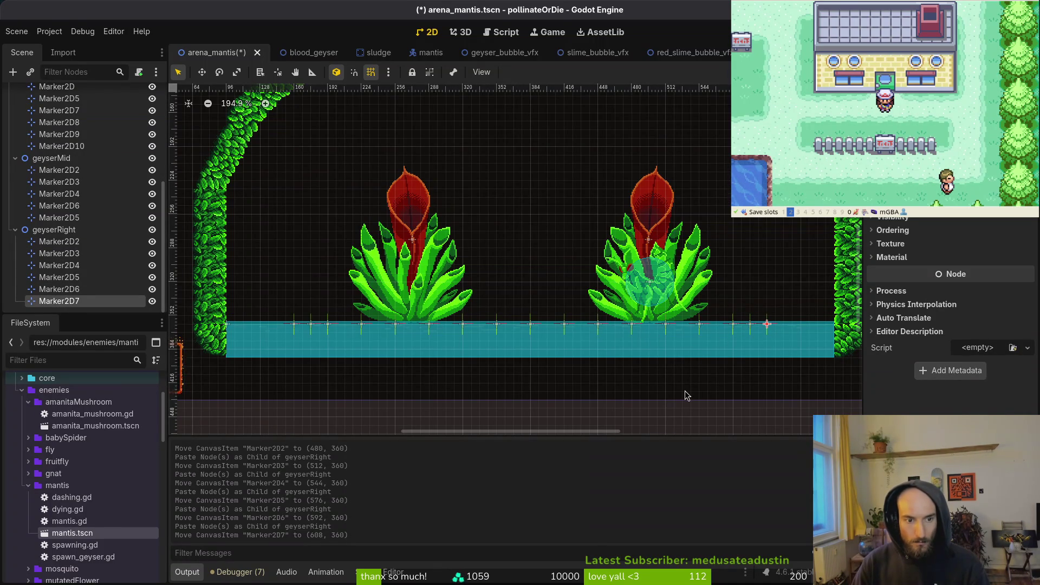
click(667, 375)
key(ctrl+s)
scroll(727, 343, down, 4)
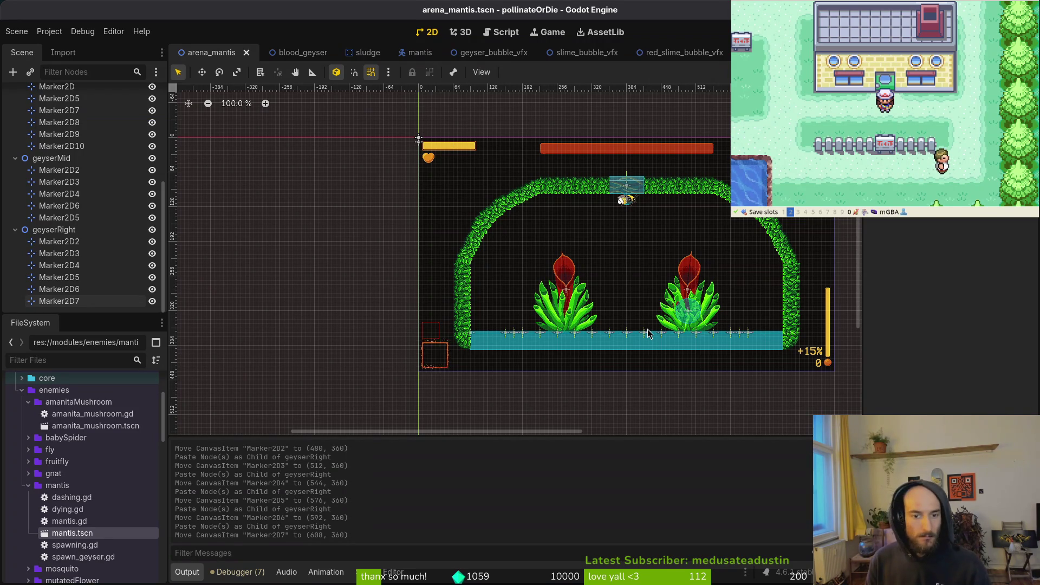
Step: Paste Marker2D8 into geyserRight at (624, 360) and save the scene
scroll(649, 333, up, 4)
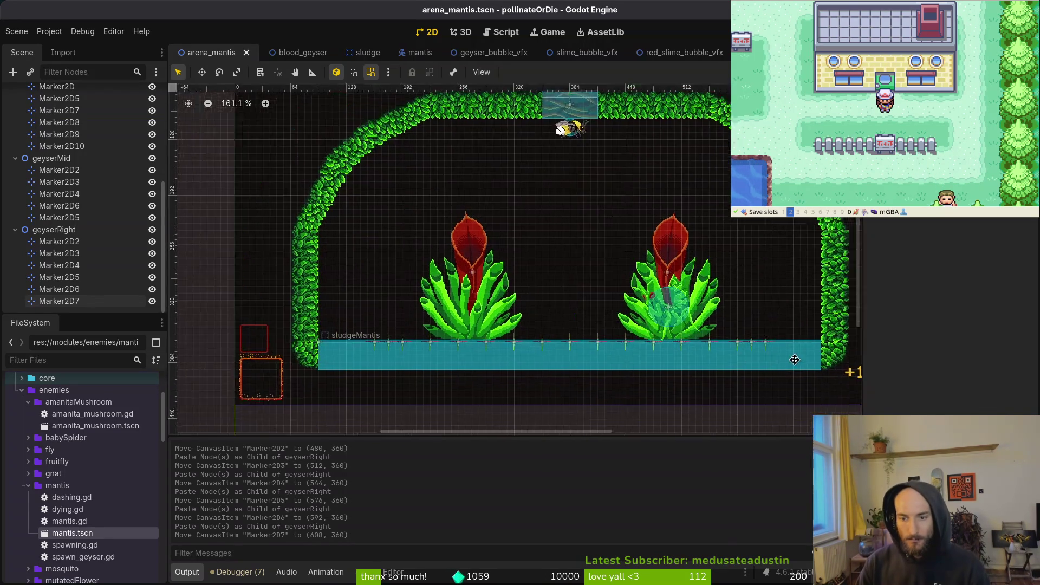
click(590, 305)
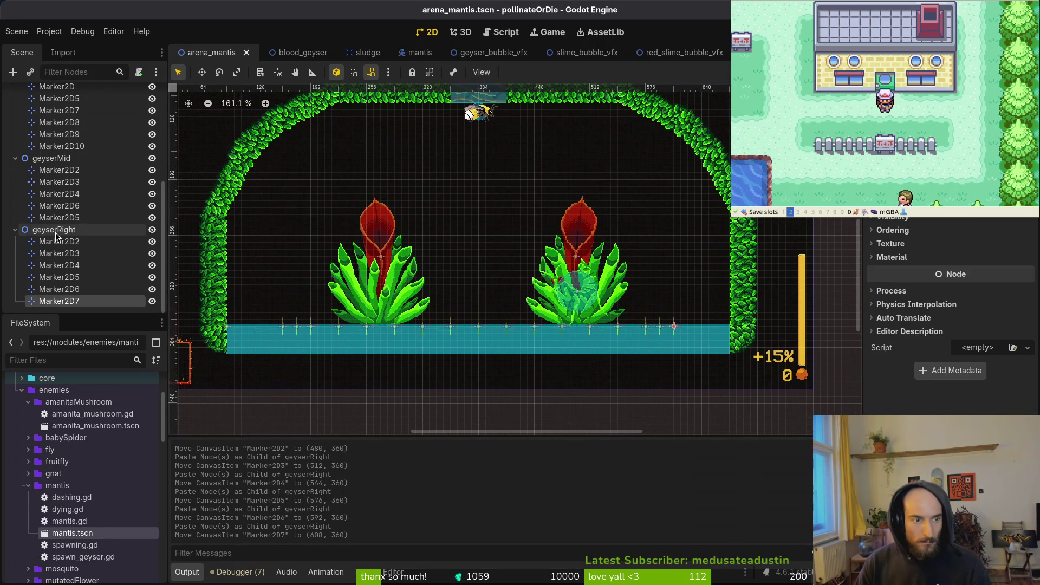
scroll(685, 336, down, 2)
key(ctrl+v)
drag(677, 329, 689, 329)
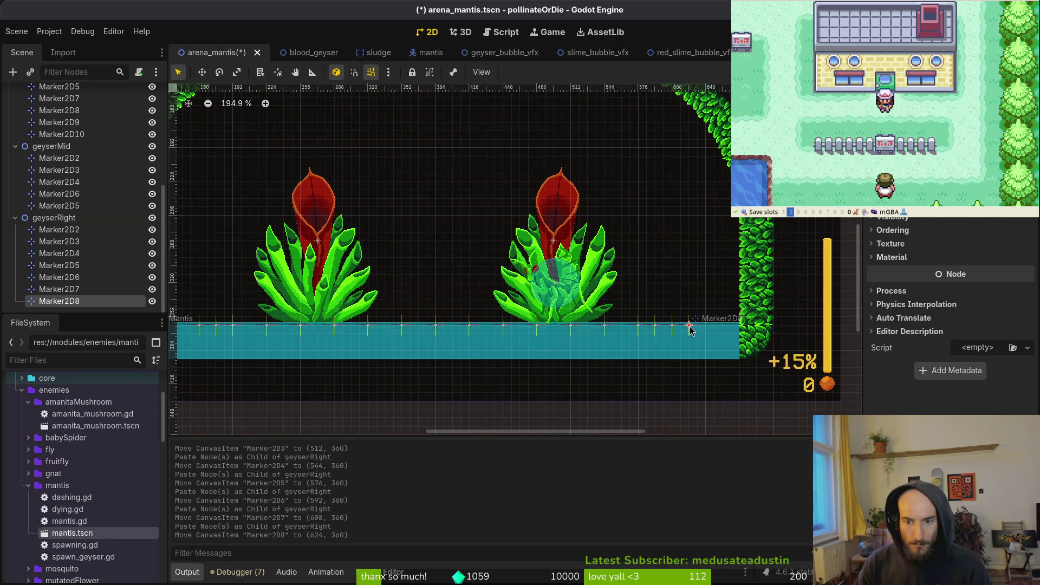
key(ctrl+s)
Step: Paste Marker2D11 into geyserLeft at (144, 360) and save the scene
scroll(546, 330, up, 4)
click(550, 350)
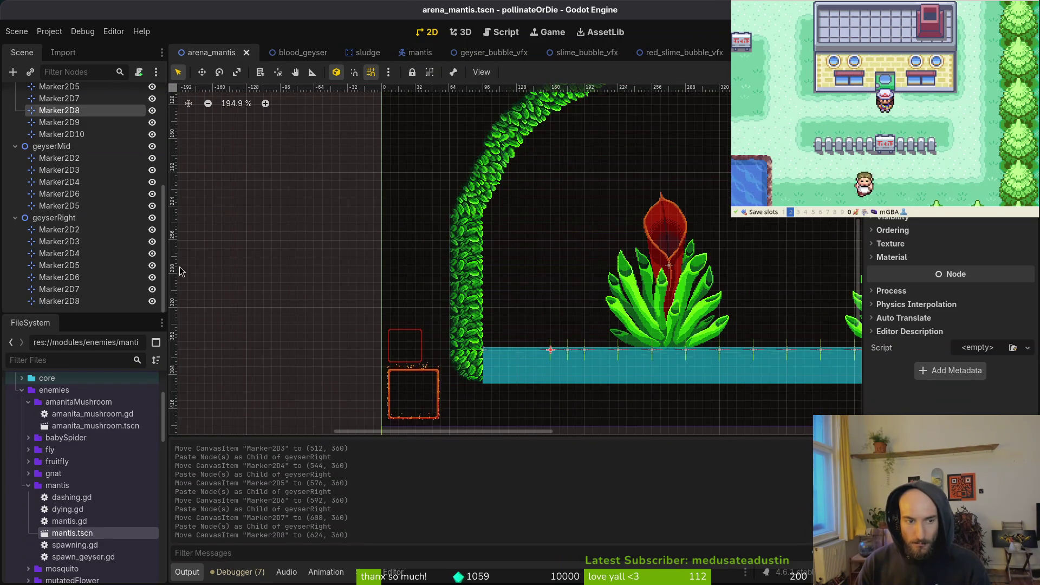
scroll(58, 111, up, 4)
click(52, 173)
key(ctrl+v)
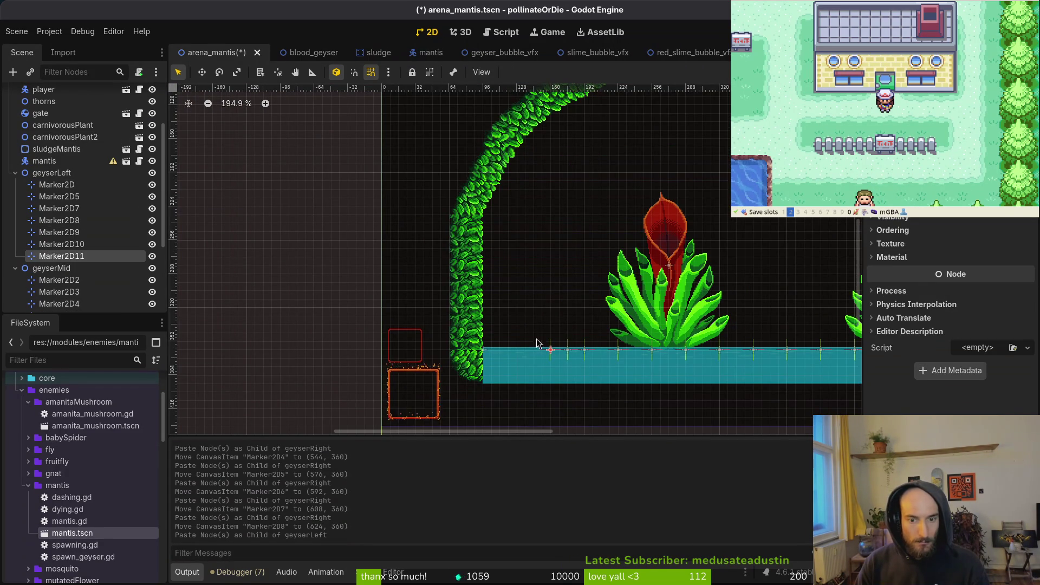
drag(551, 349, 541, 351)
key(ctrl+s)
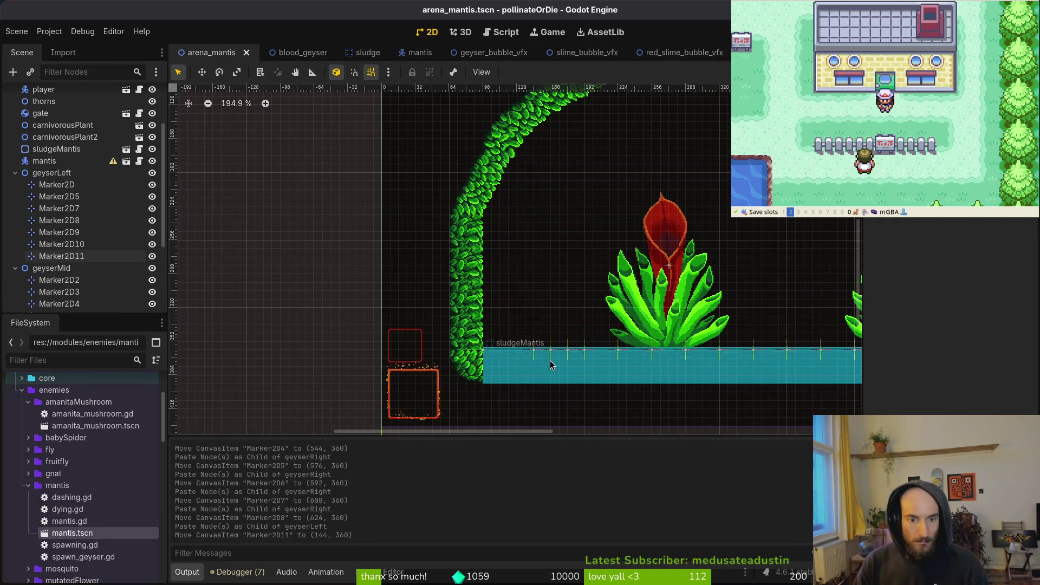
scroll(551, 312, down, 6)
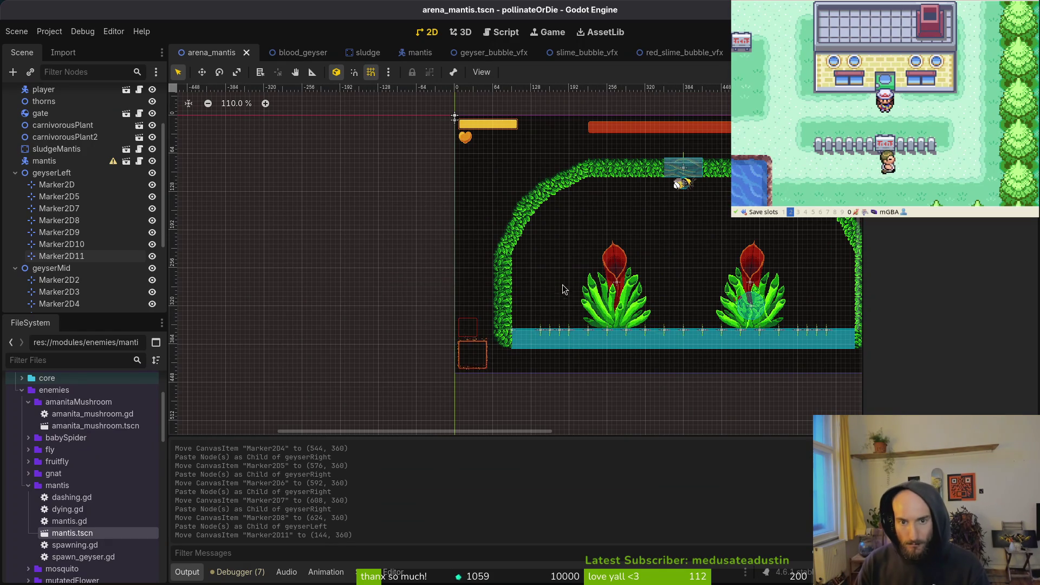
scroll(579, 276, down, 4)
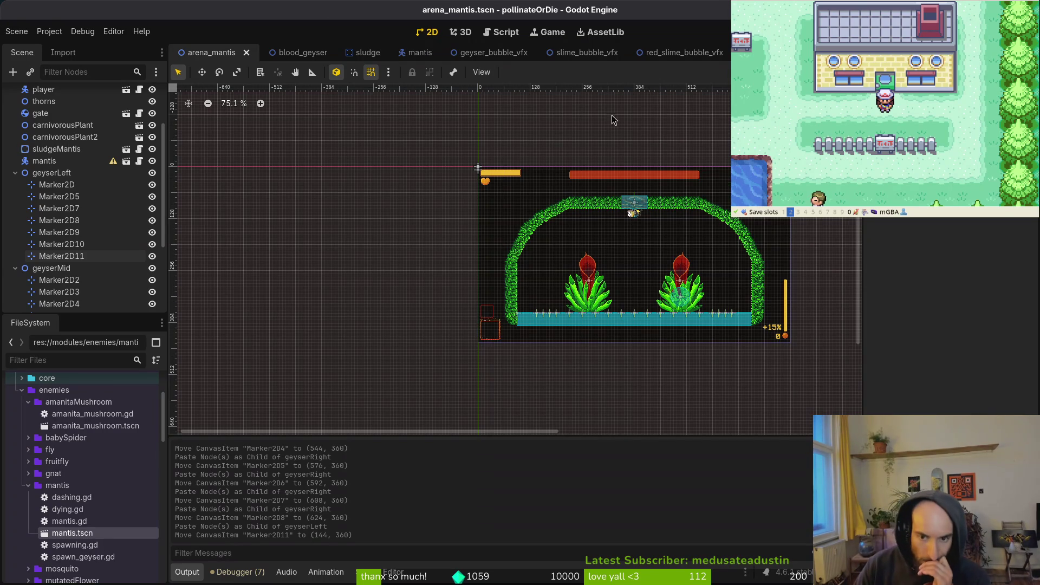
Step: Fold geyserMid, geyserLeft and geyserRight in the Scene dock, then switch to mantis.gd
scroll(674, 333, right, 3)
click(16, 268)
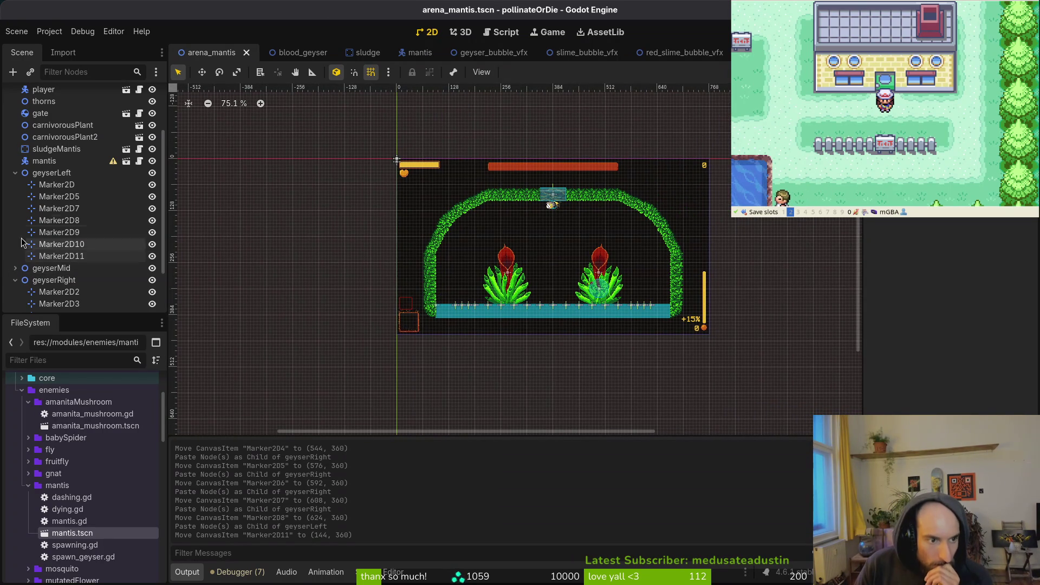
click(16, 173)
click(16, 225)
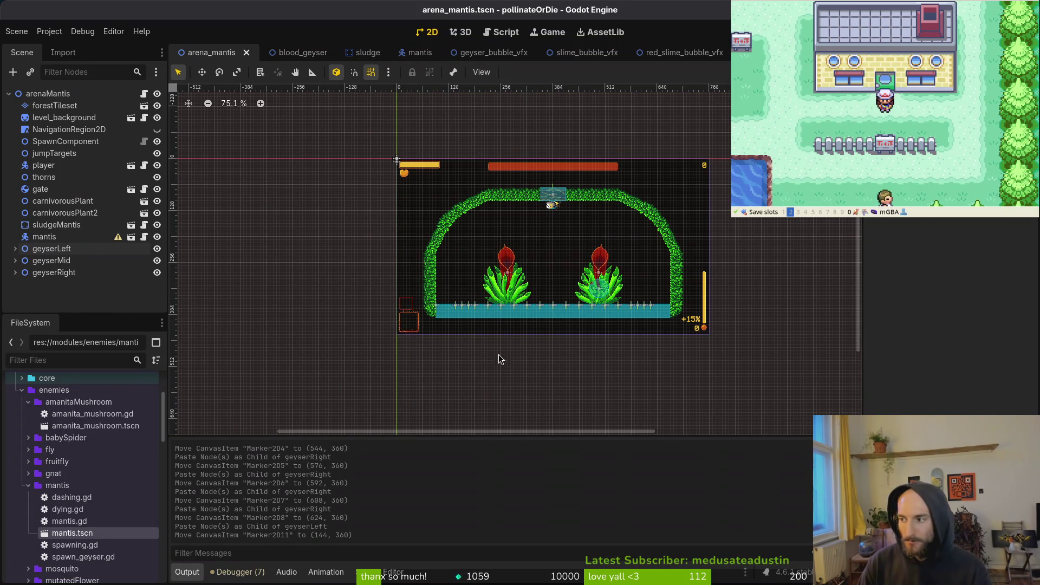
key(alt+Tab)
Step: Open spider.gd with the file finder and yank the jump_target_right export line
click(179, 327)
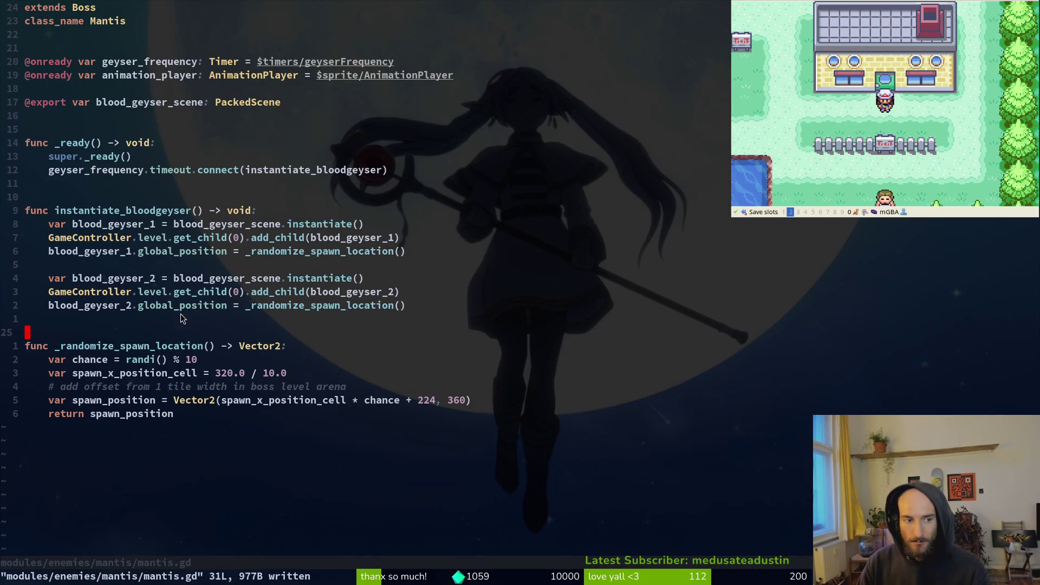
click(90, 266)
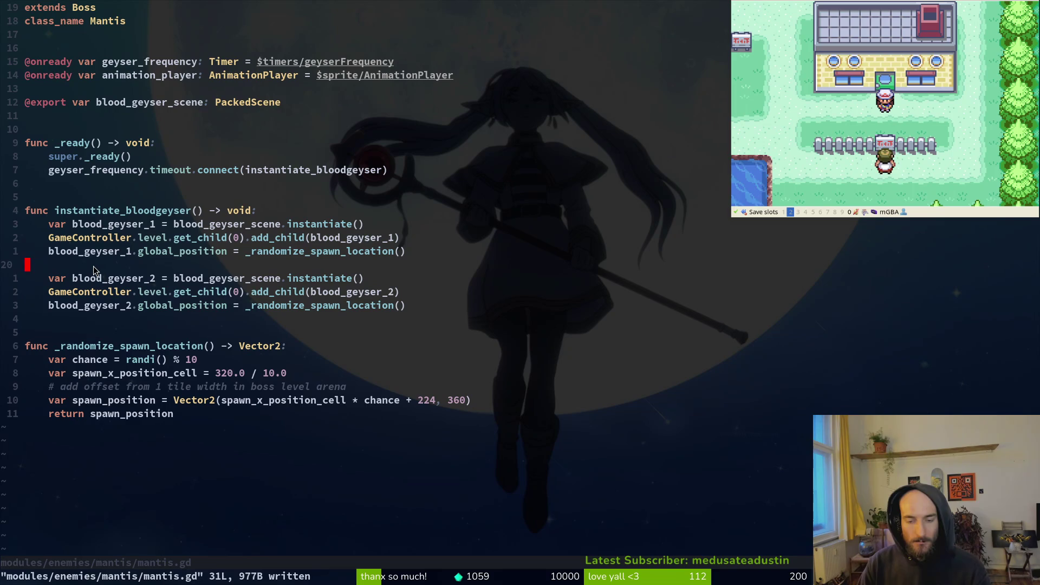
key(space)
key(f)
key(f)
text(spide)
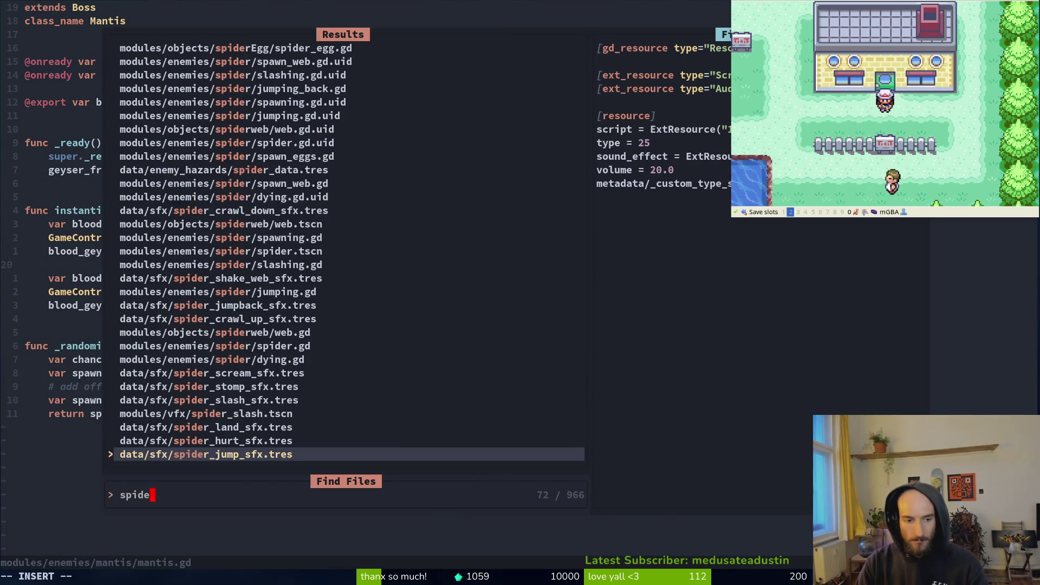
text(r/spi)
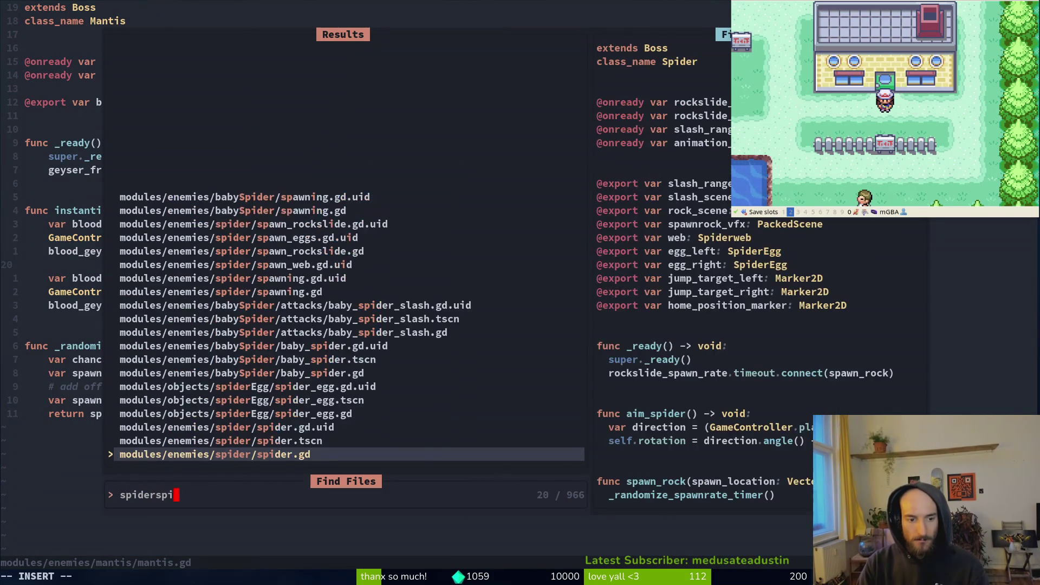
key(Return)
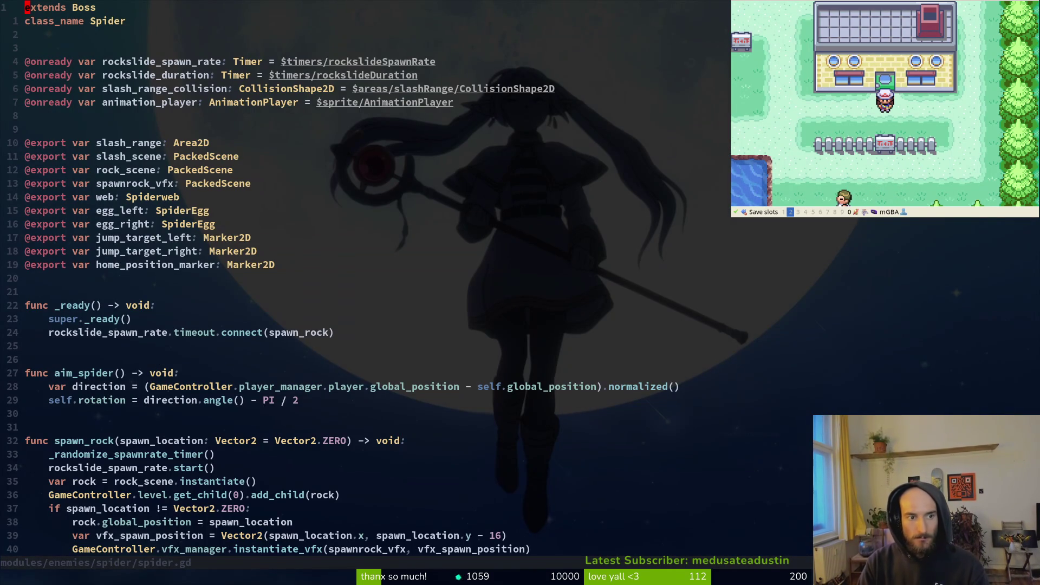
key(j)
key(j)
key(j)
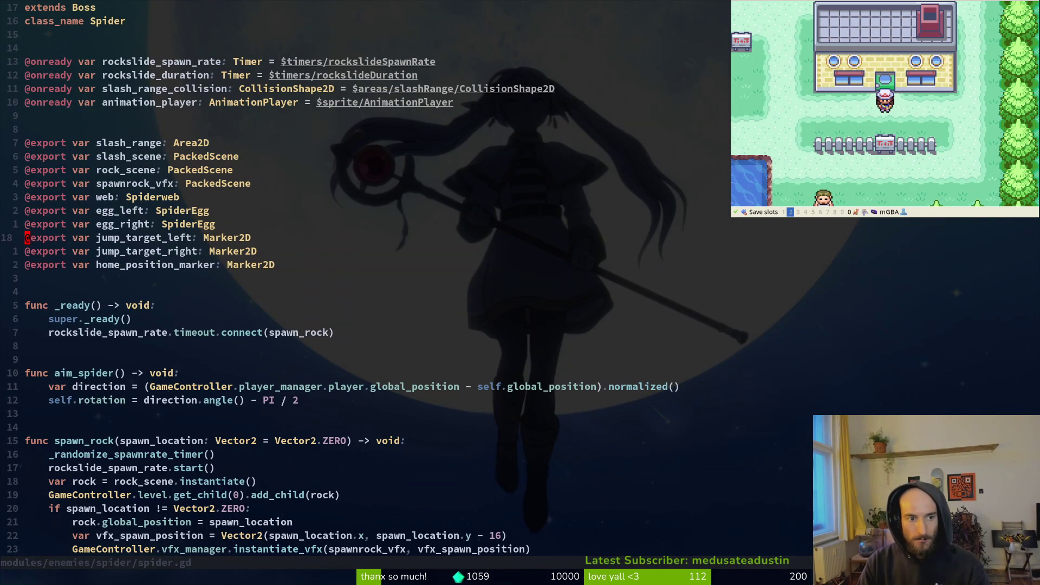
key(shift+v)
key(y)
Step: In mantis.gd, paste the export line under blood_geyser_scene and rename it geyser_left
key(space)
key(f)
key(f)
text(mantis)
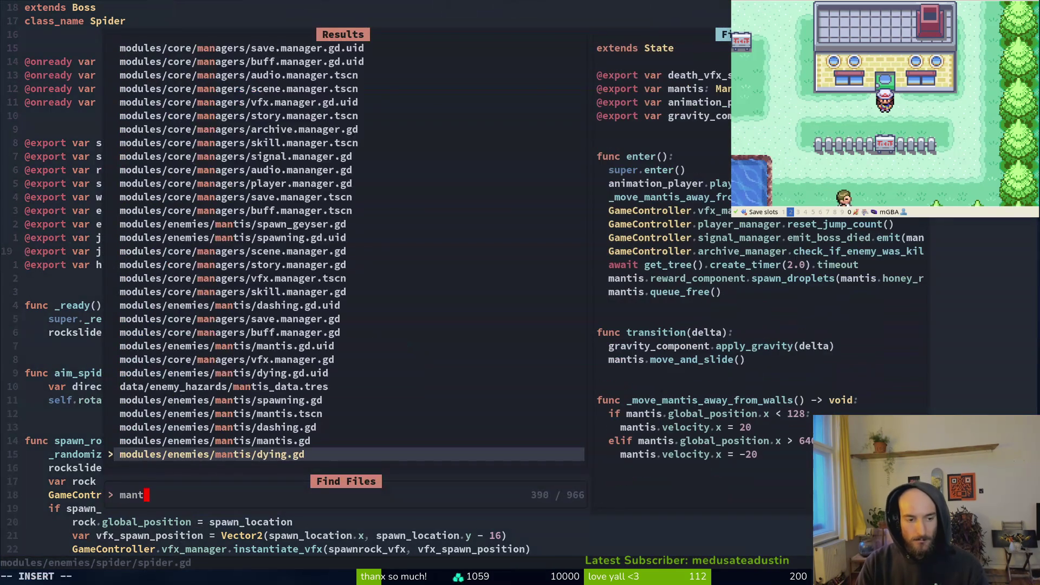
key(Return)
key(k)
key(k)
key(k)
key(k)
key(shift+p)
key(d)
key(d)
key(k)
key(shift+p)
key(w)
key(w)
text(wcwgeyser_left)
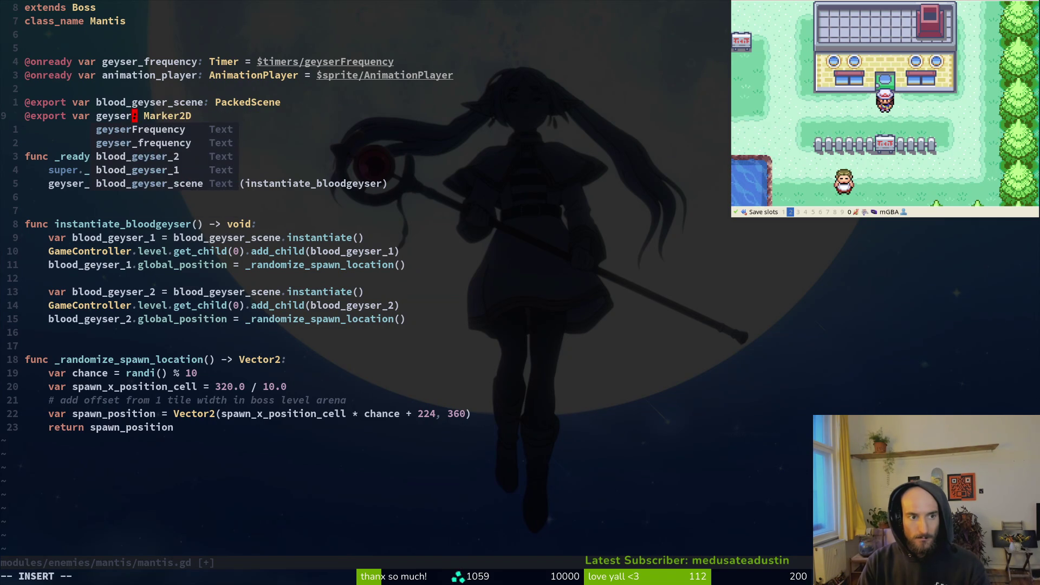